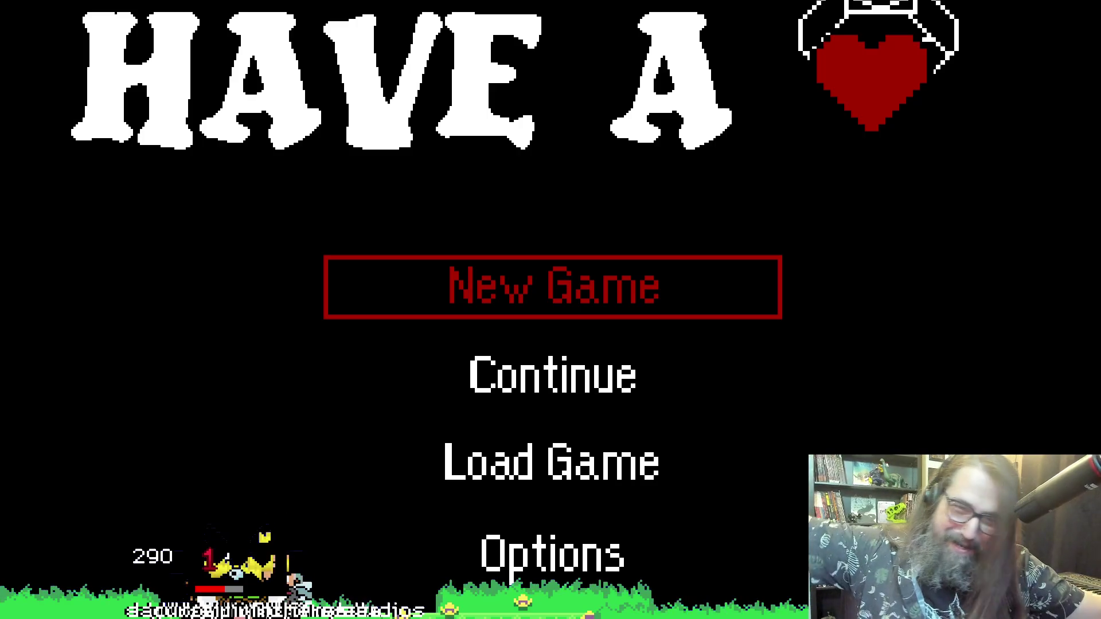
Step: Quit the running game and rebuild and run it again with F5
key("Down")
key("Return")
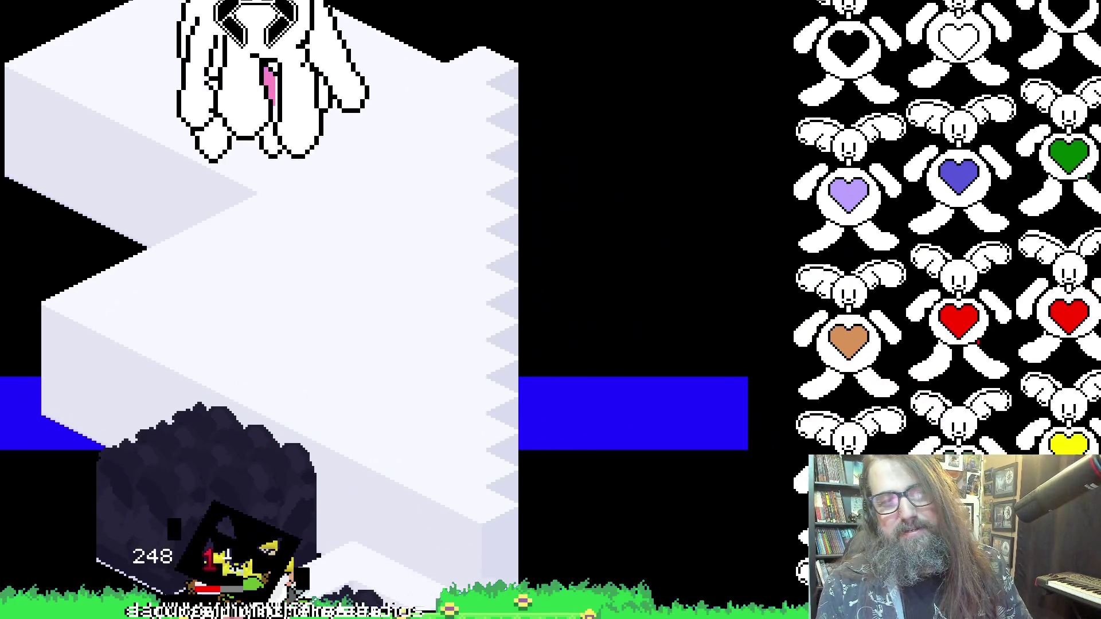
key("Escape")
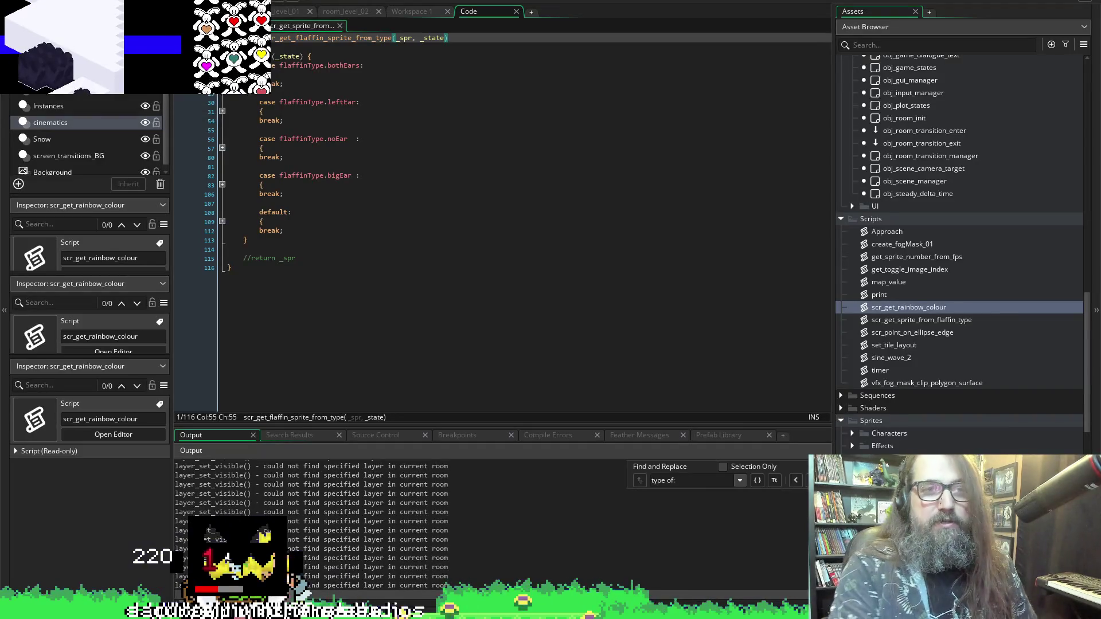
key("Escape")
key("F5")
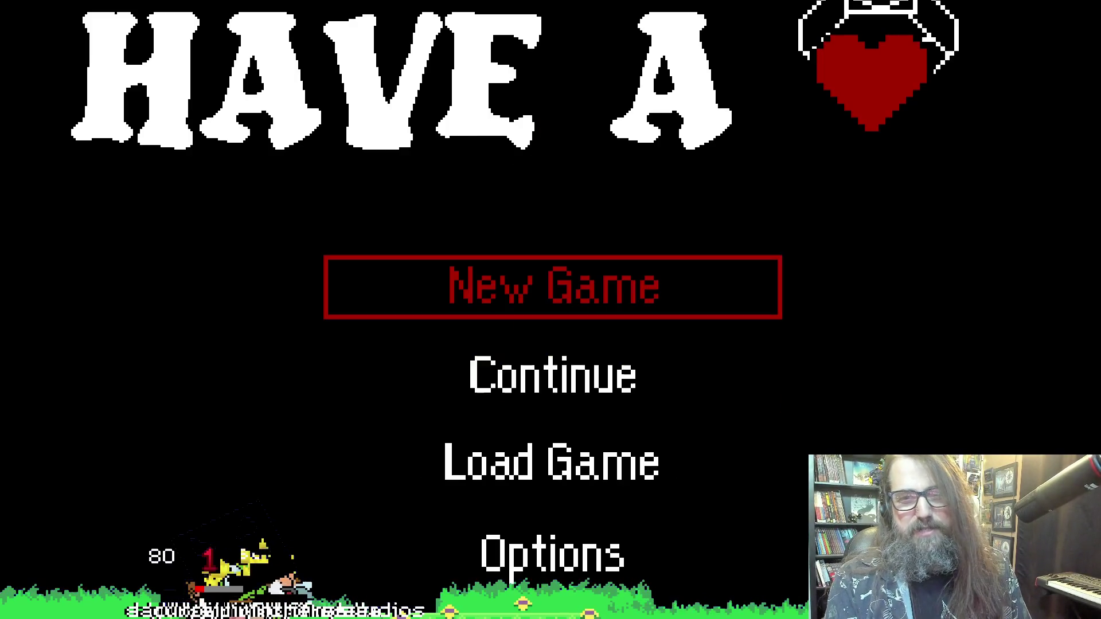
Step: Cycle the title menu, settle on New Game and confirm it to reach the save files
key("Down")
key("Down")
key("Up")
key("Up")
key("Down")
key("Up")
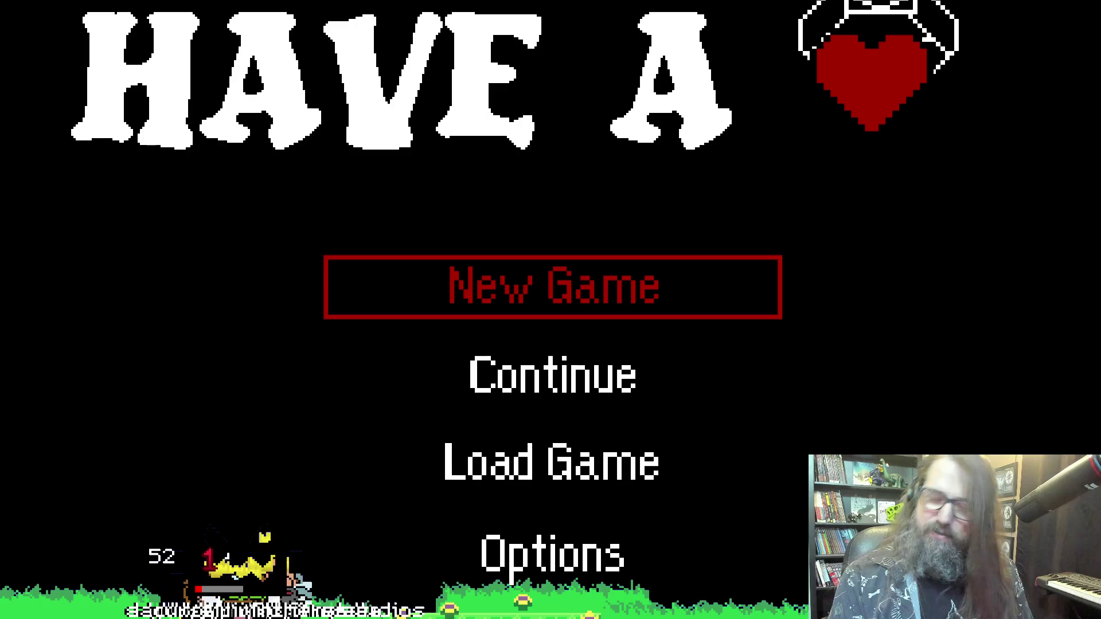
key("Down")
key("Up")
key("Down")
key("Up")
key("Down")
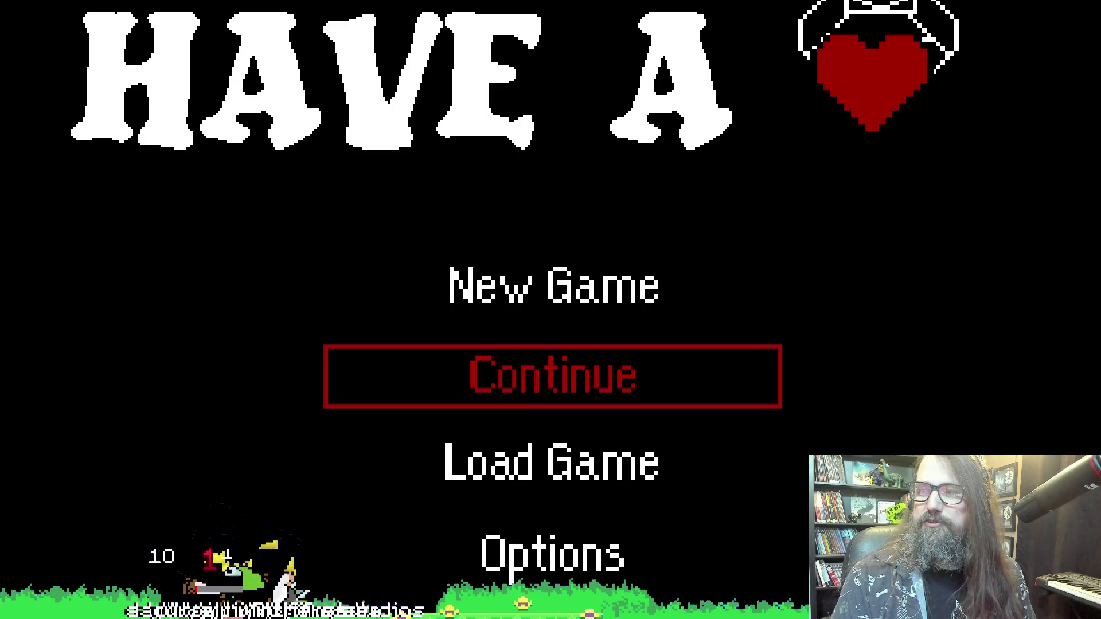
key("Up")
key("Up")
key("Down")
key("Down")
key("Down")
key("Up")
key("Up")
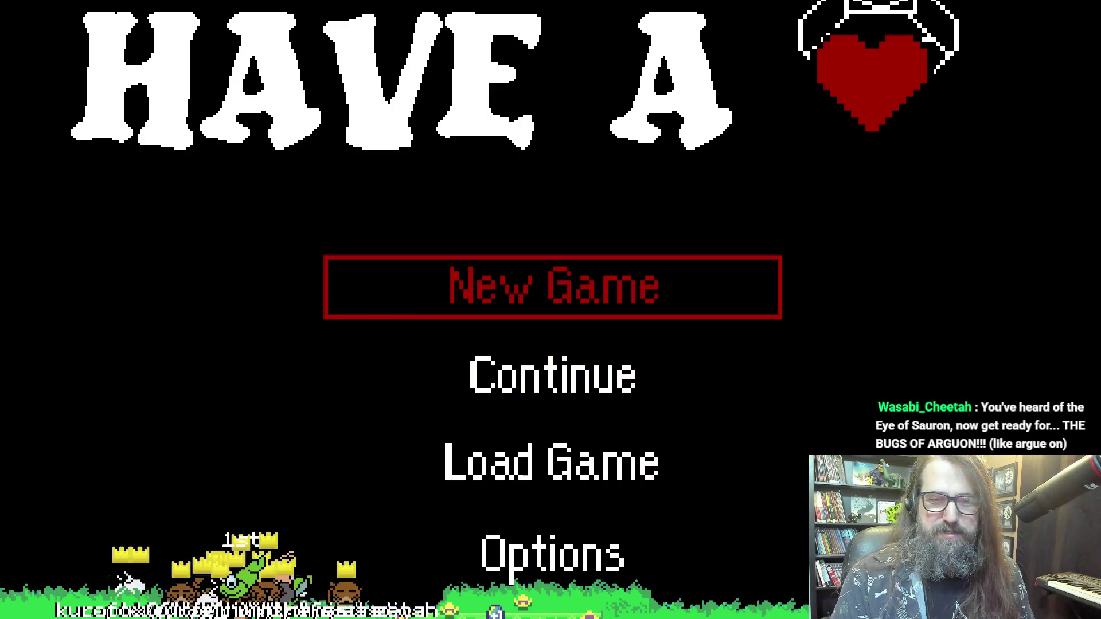
key("Down")
key("Up")
key("Up")
key("Down")
key("Down")
key("Up")
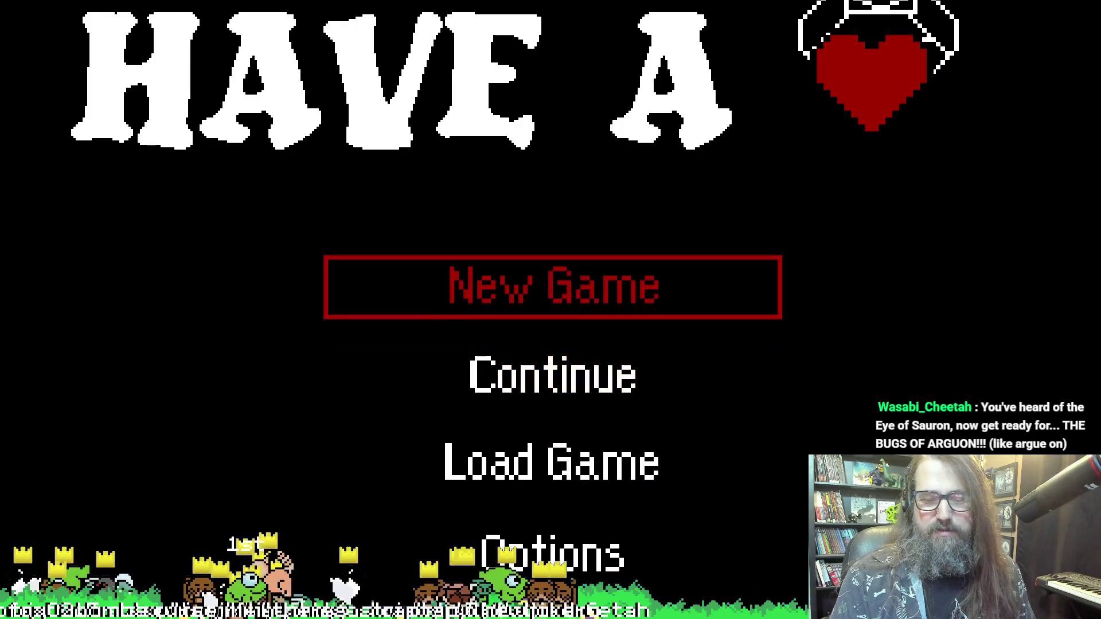
key("Down")
key("Up")
key("Down")
key("Up")
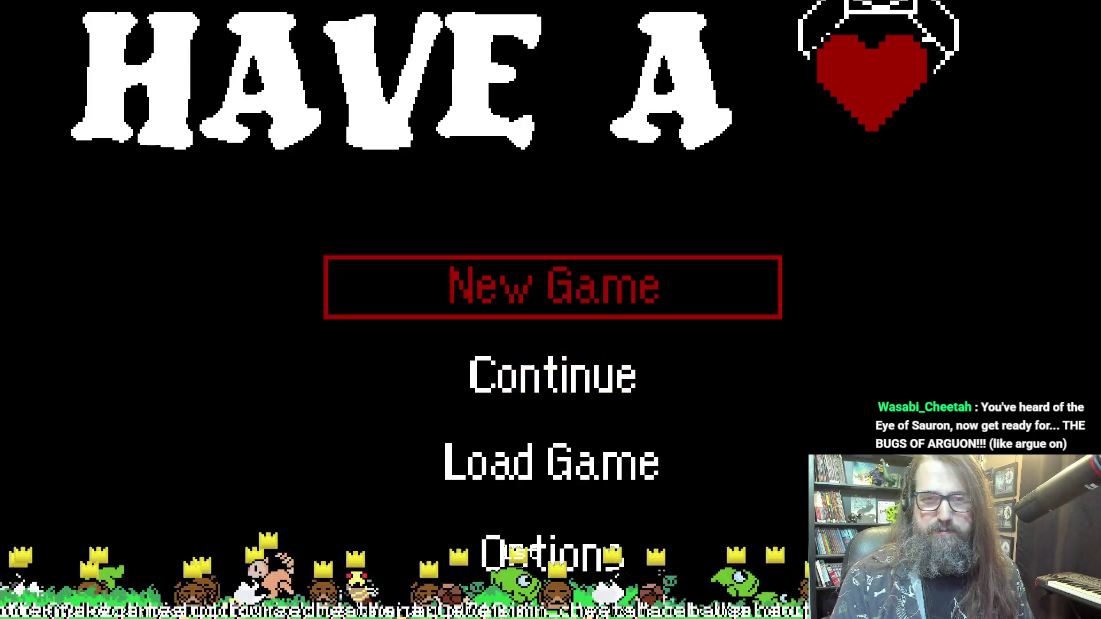
key("Down")
key("Up")
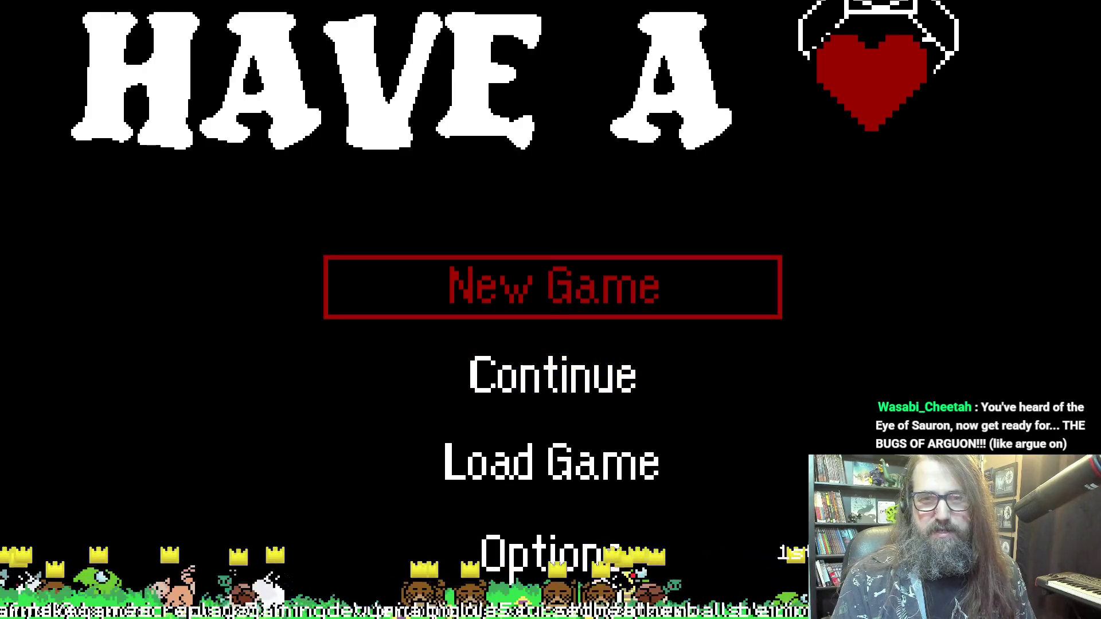
key("Return")
key("Down")
key("Up")
Step: Erase save file 02 and confirm the deletion
key("Down")
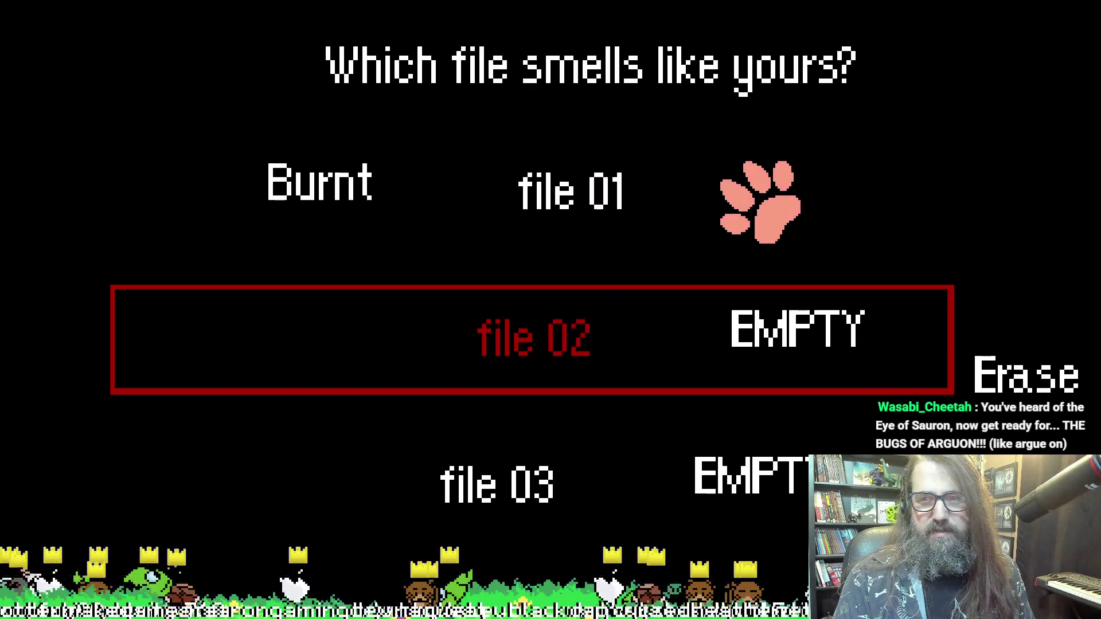
key("Right")
key("Return")
key("Return")
key("Return")
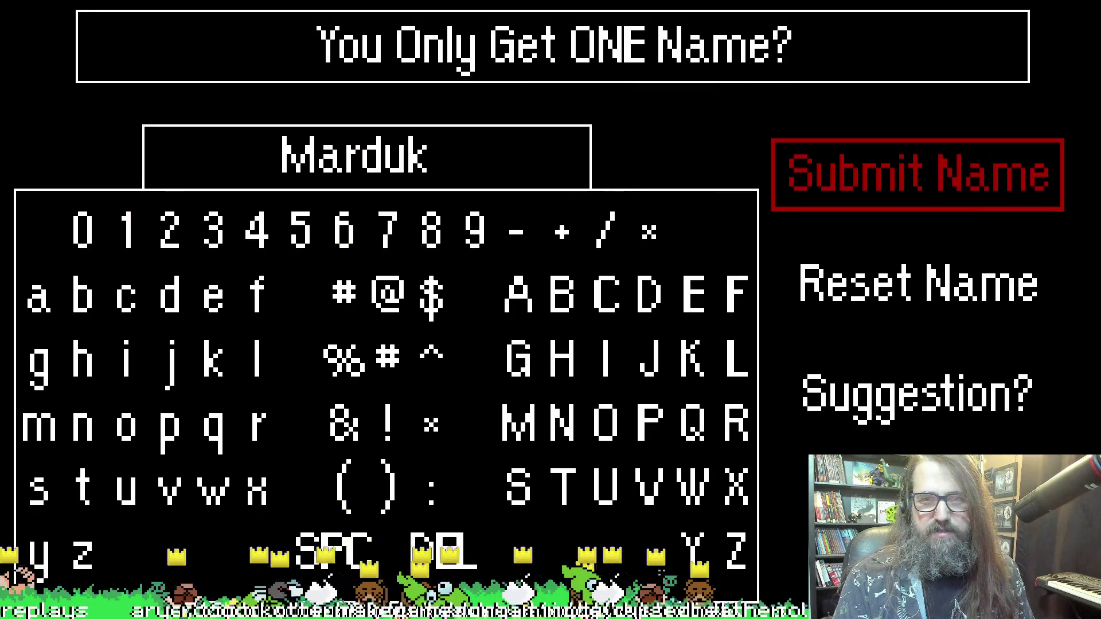
key("Down")
key("Down")
Step: Request name suggestions until Burnt appears, then submit Burnt as the character name
key("Return")
key("Return")
key("Return")
key("Return")
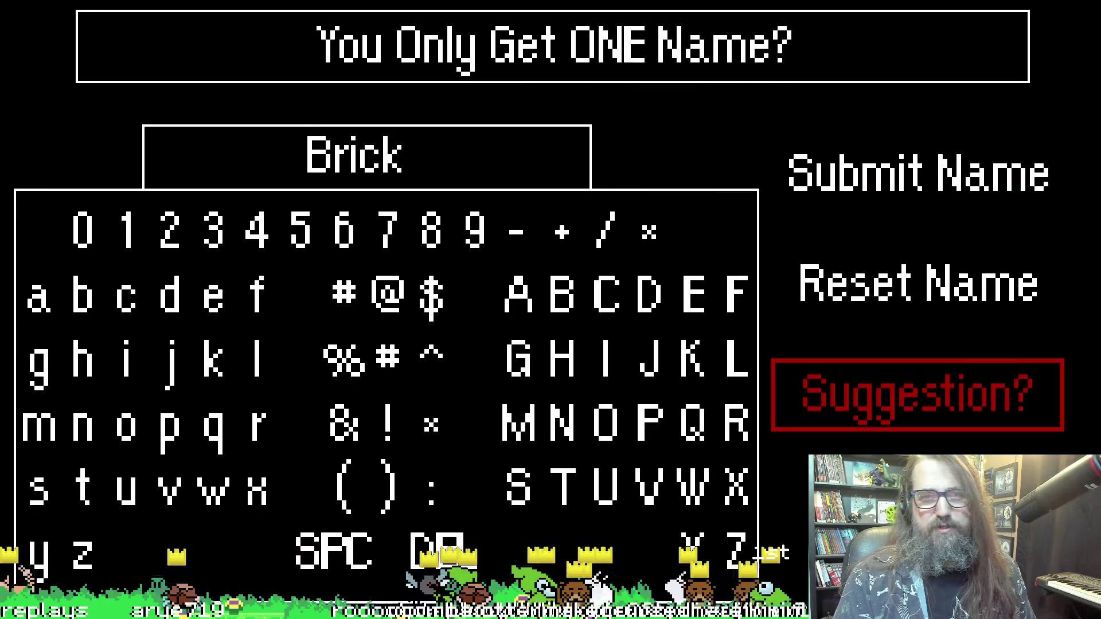
key("Return")
key("Return")
key("Return")
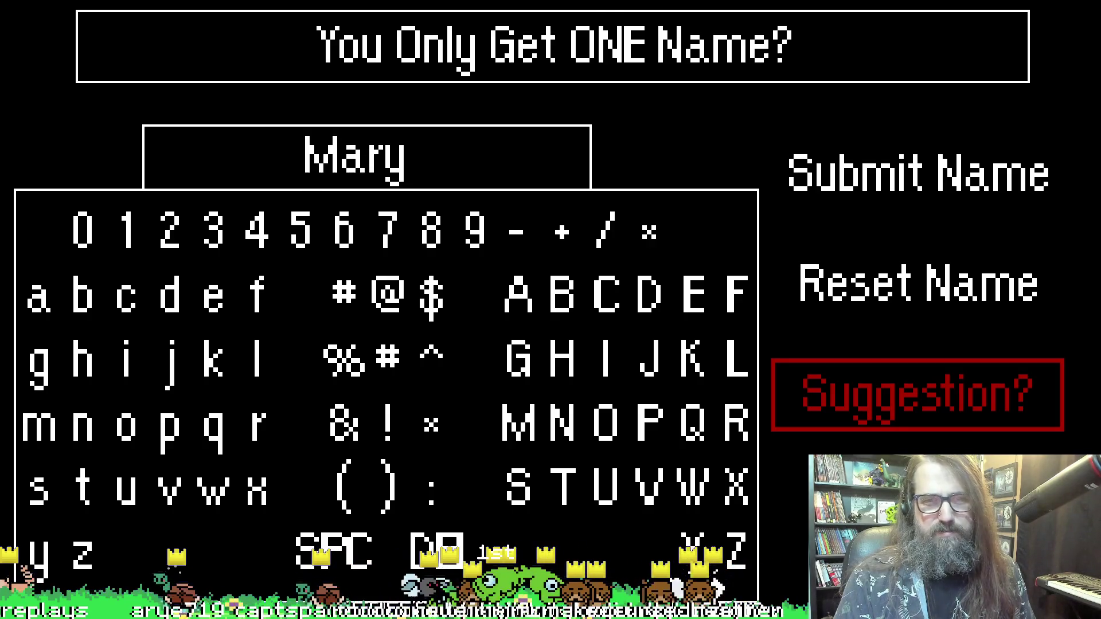
key("Return")
key("Return")
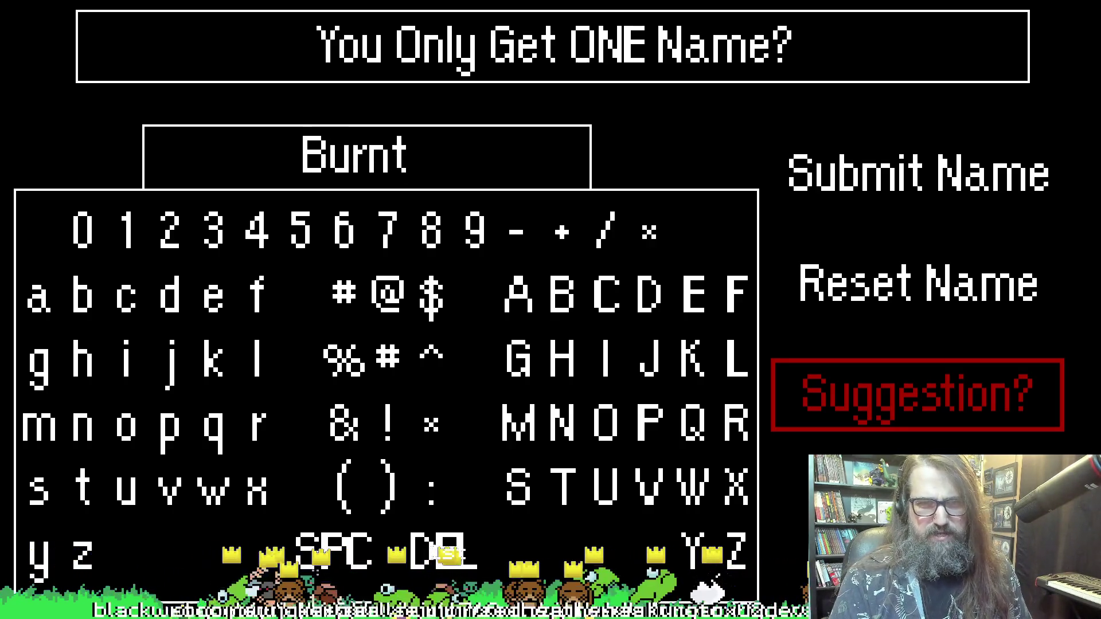
key("Up")
key("Up")
key("Return")
key("Down")
Step: Pick a paw colour from the swatches and submit it
key("Left")
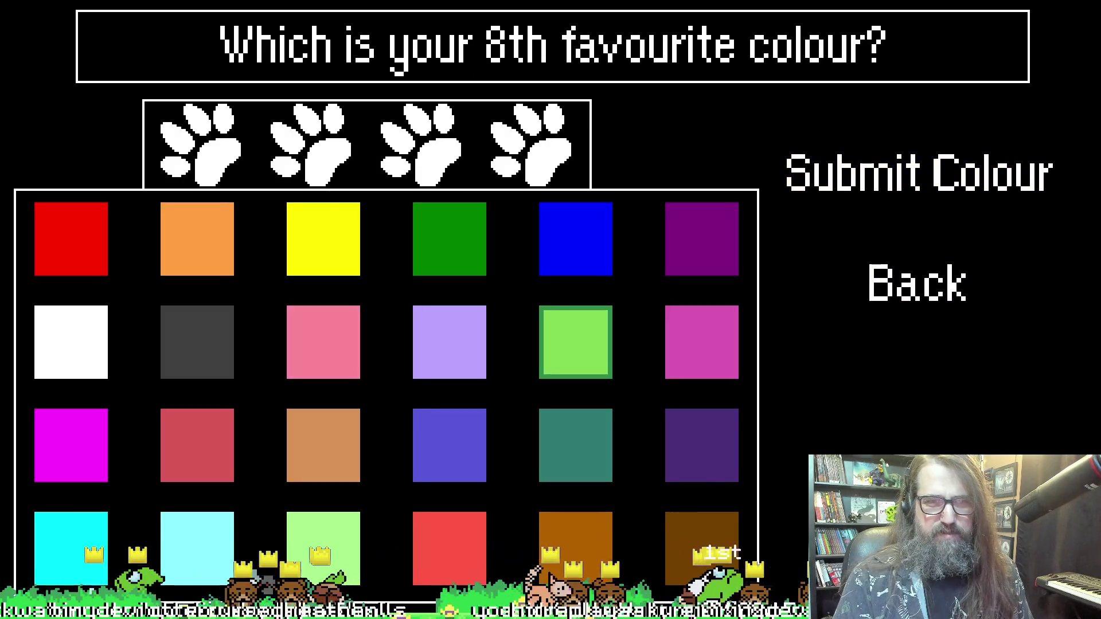
key("Left")
key("Left")
key("Down")
key("Up")
key("Right")
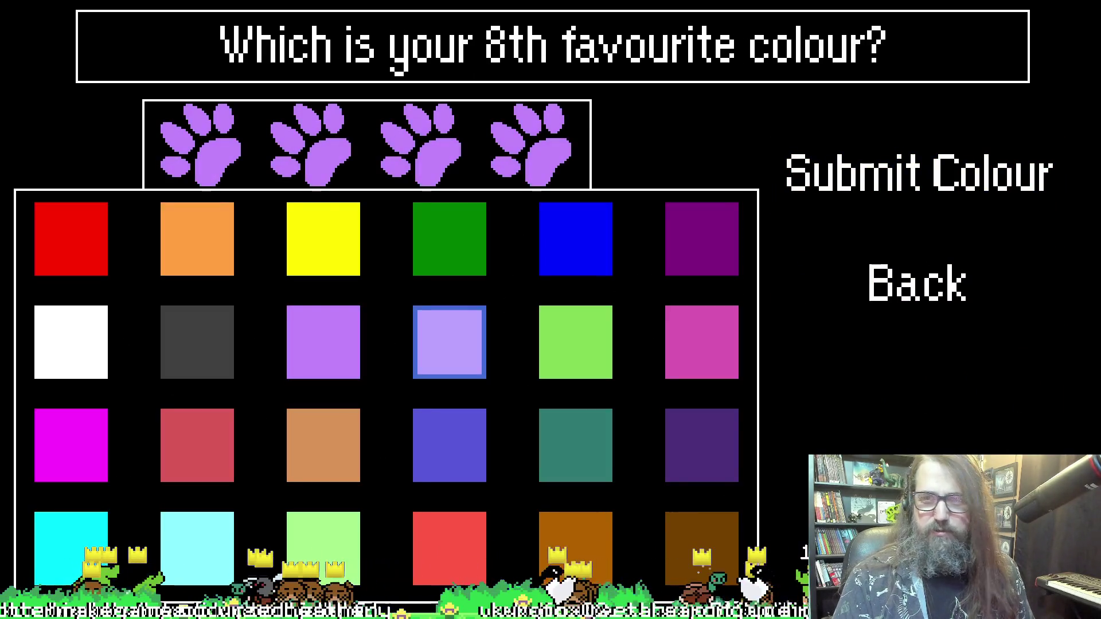
key("Right")
key("Right")
key("Right")
key("Return")
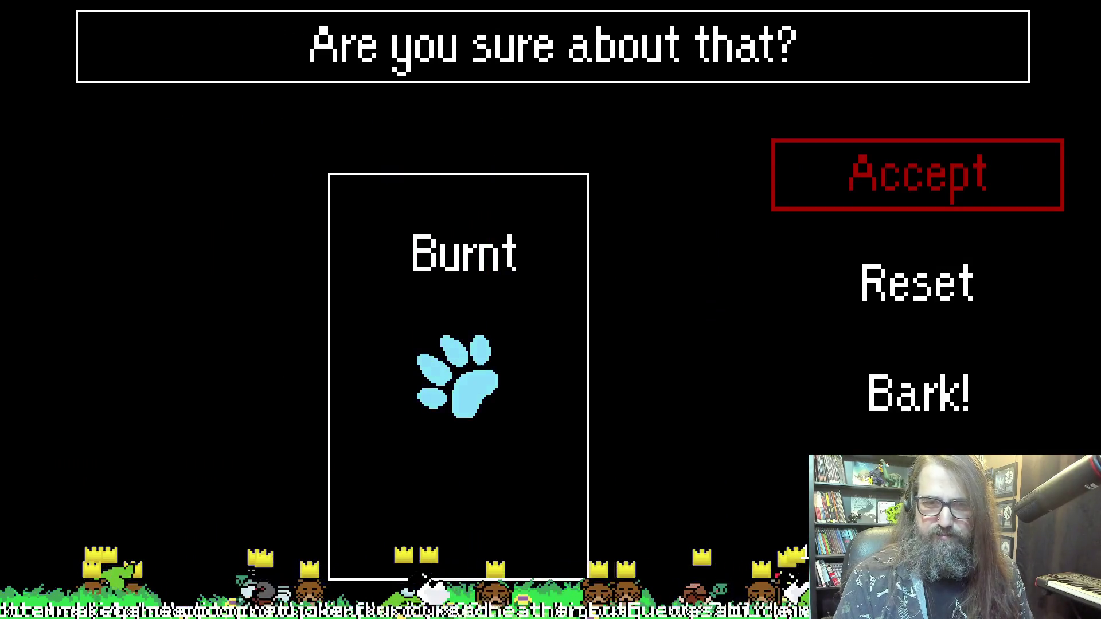
Step: Accept the new character and begin the game
key("Down")
key("Up")
key("Return")
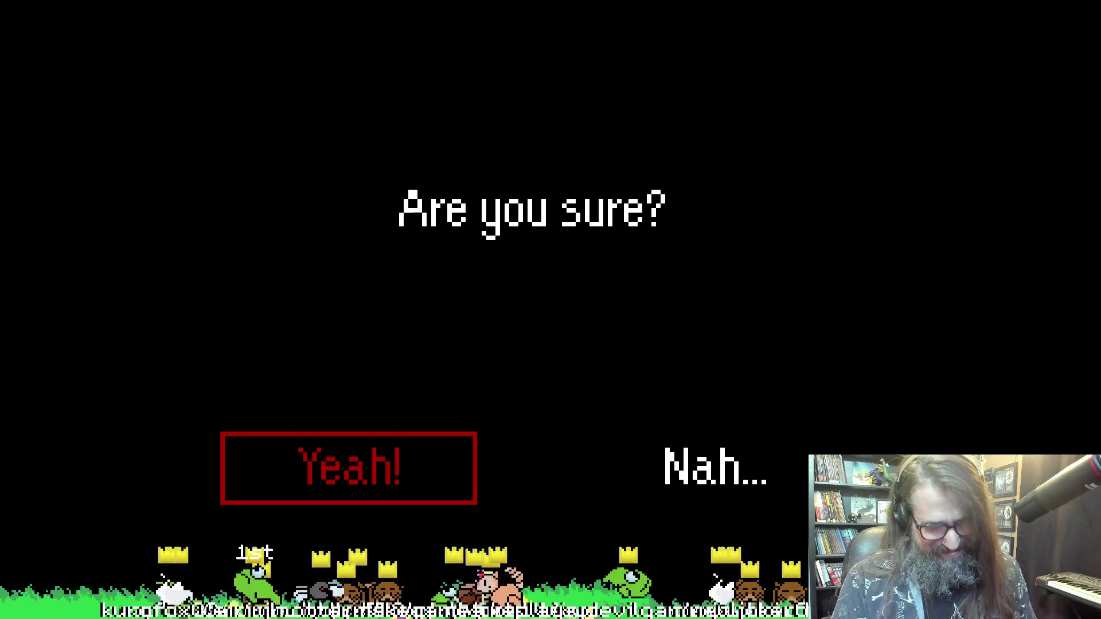
key("Return")
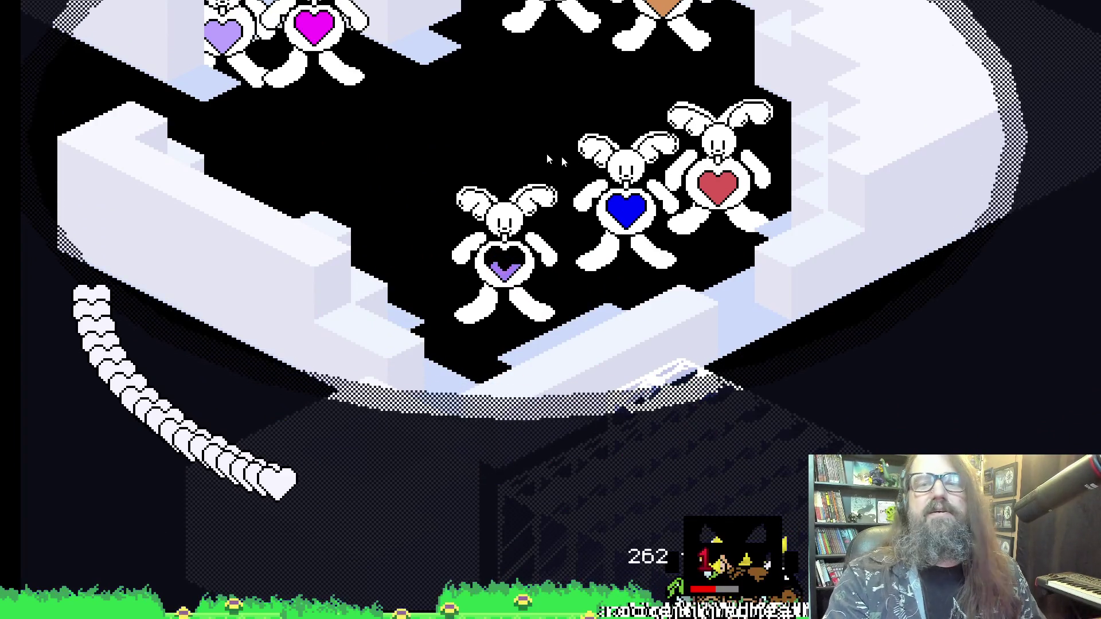
Step: Close the game, then open obj_npc and its child obj_npc_00, whose flaffin type is leftEar
key("Escape")
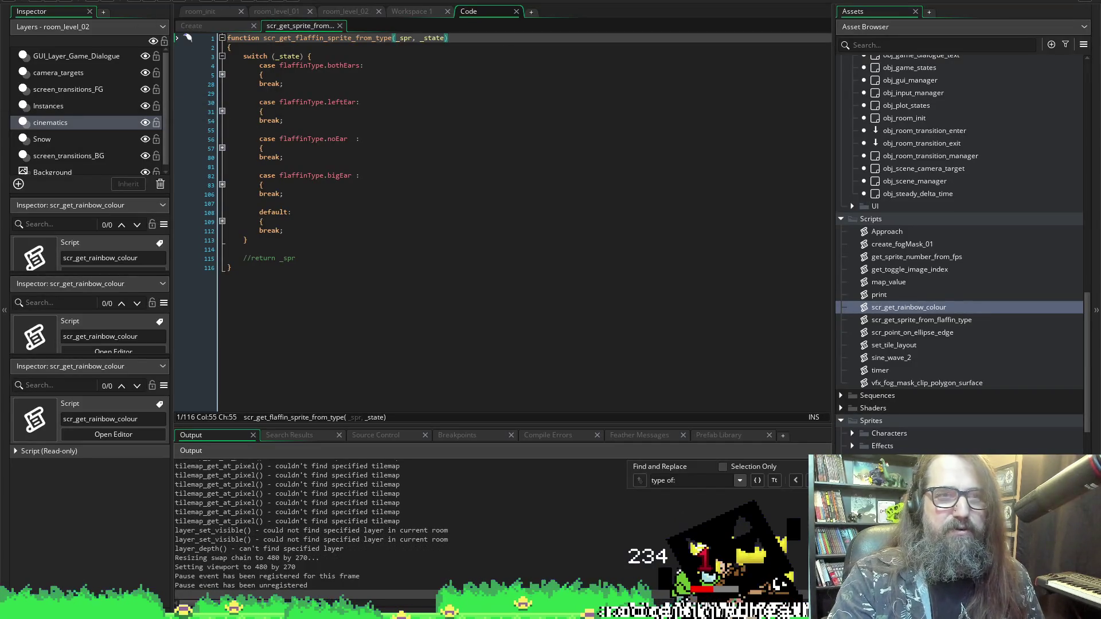
scroll(976, 323, "up", 4)
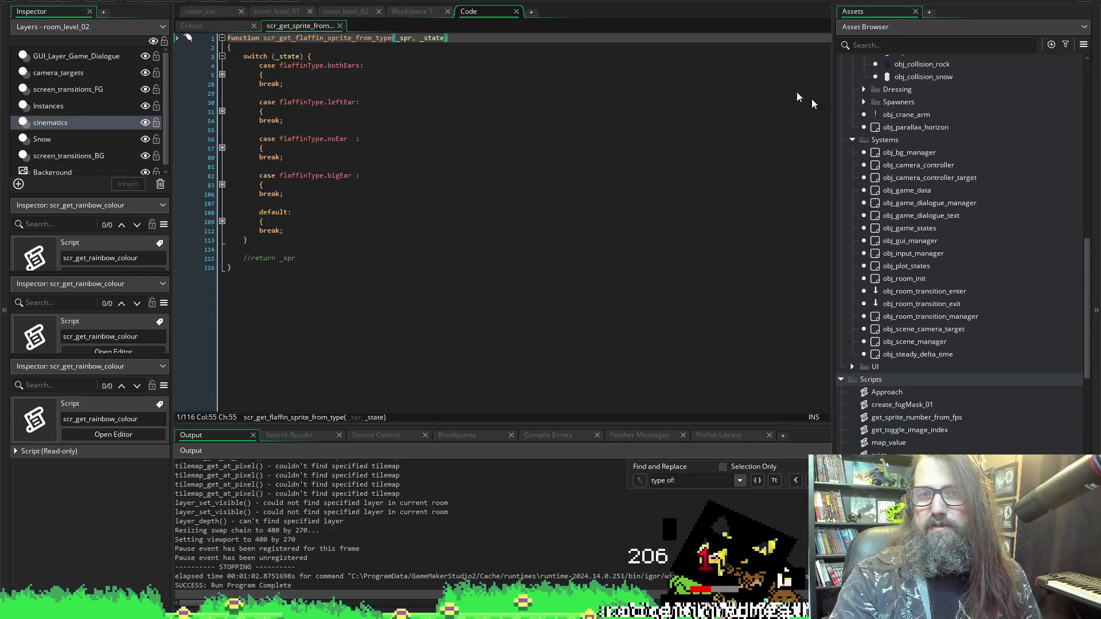
scroll(936, 189, "up", 8)
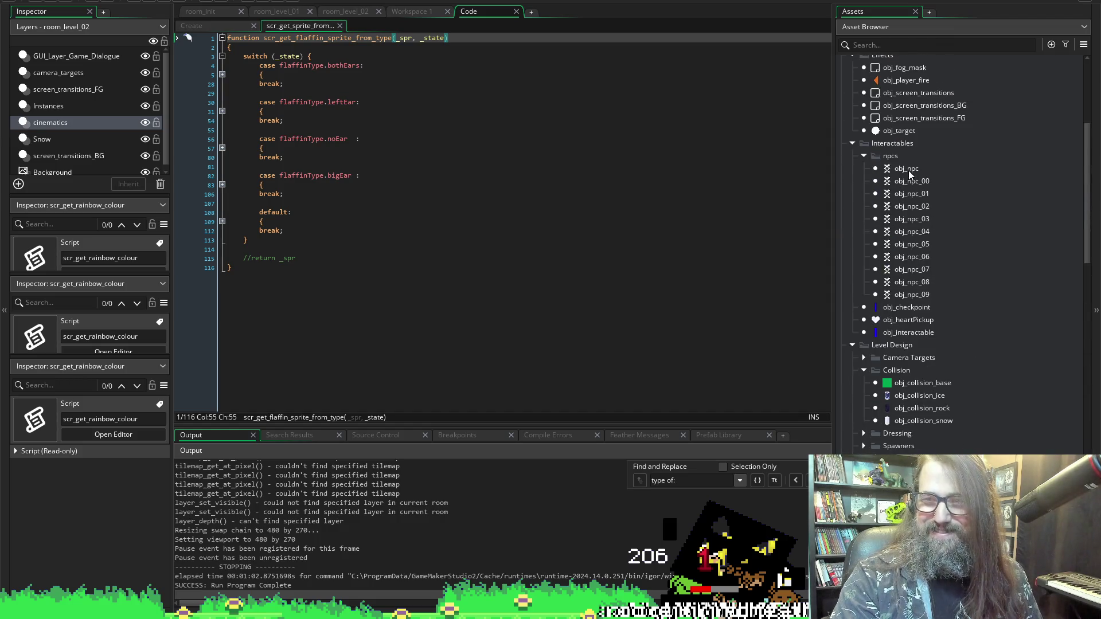
double_click(908, 170)
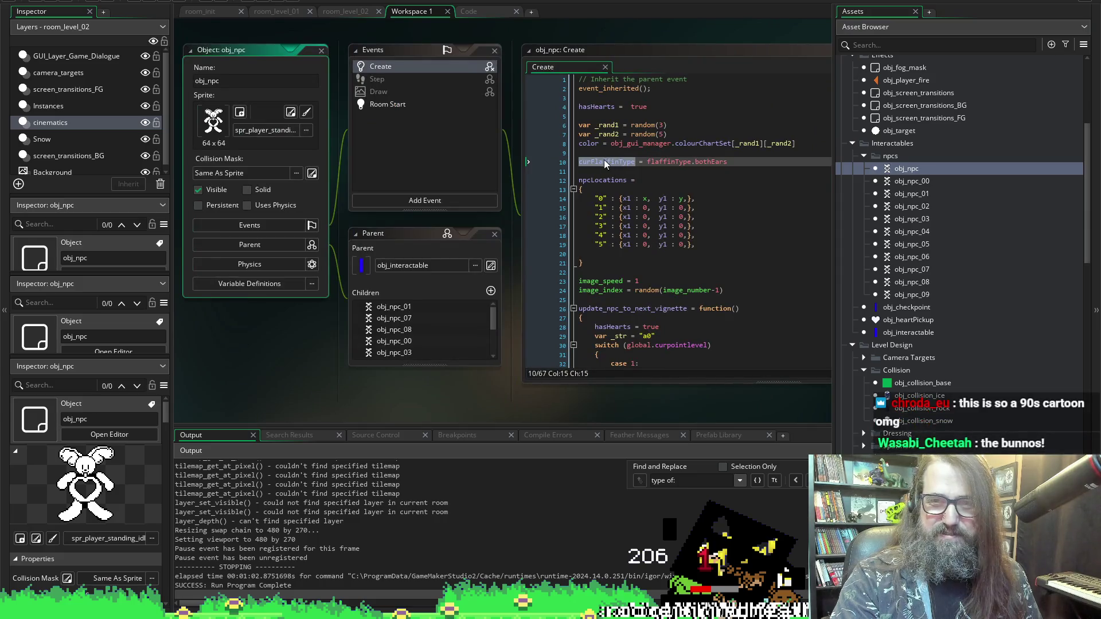
double_click(899, 180)
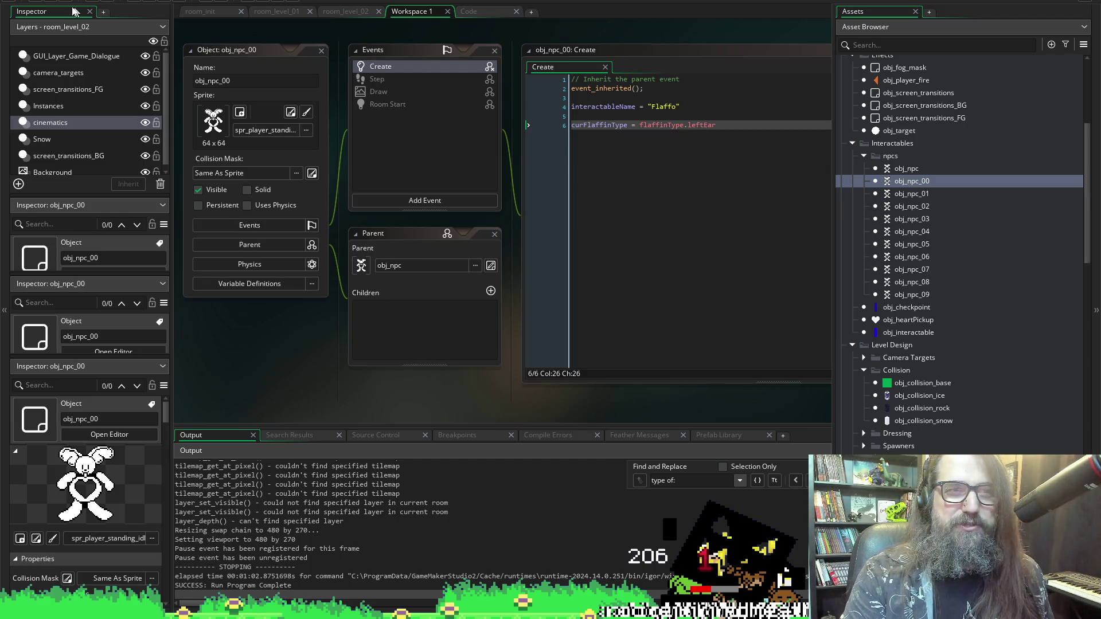
Step: Open obj_npc_01 to check its noEar curFlaffinType, then scroll back to the parent obj_npc
double_click(899, 194)
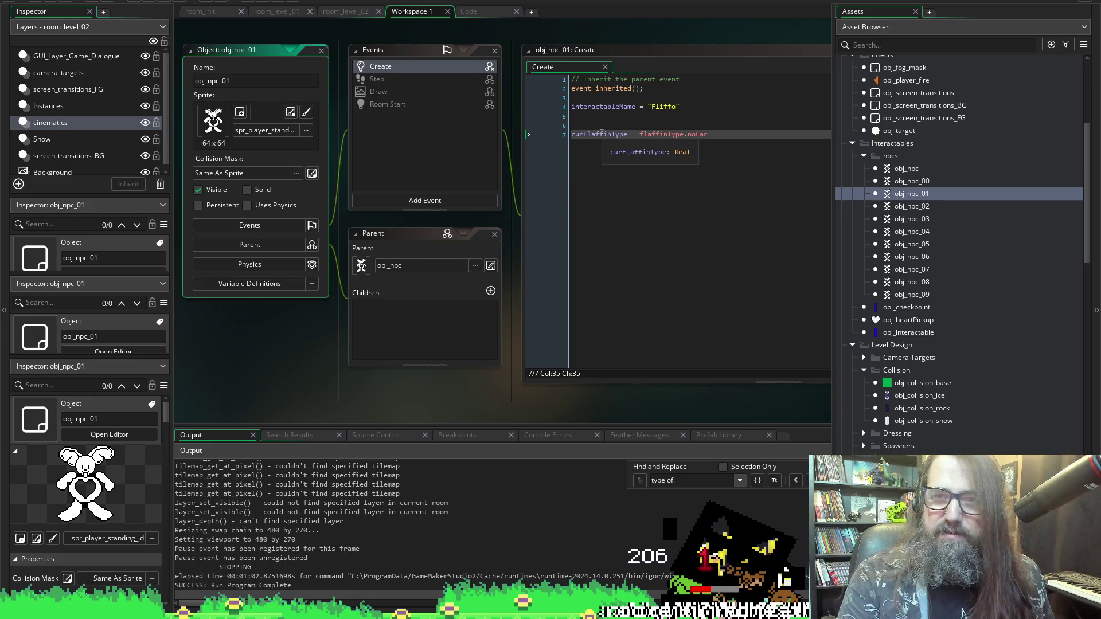
double_click(602, 135)
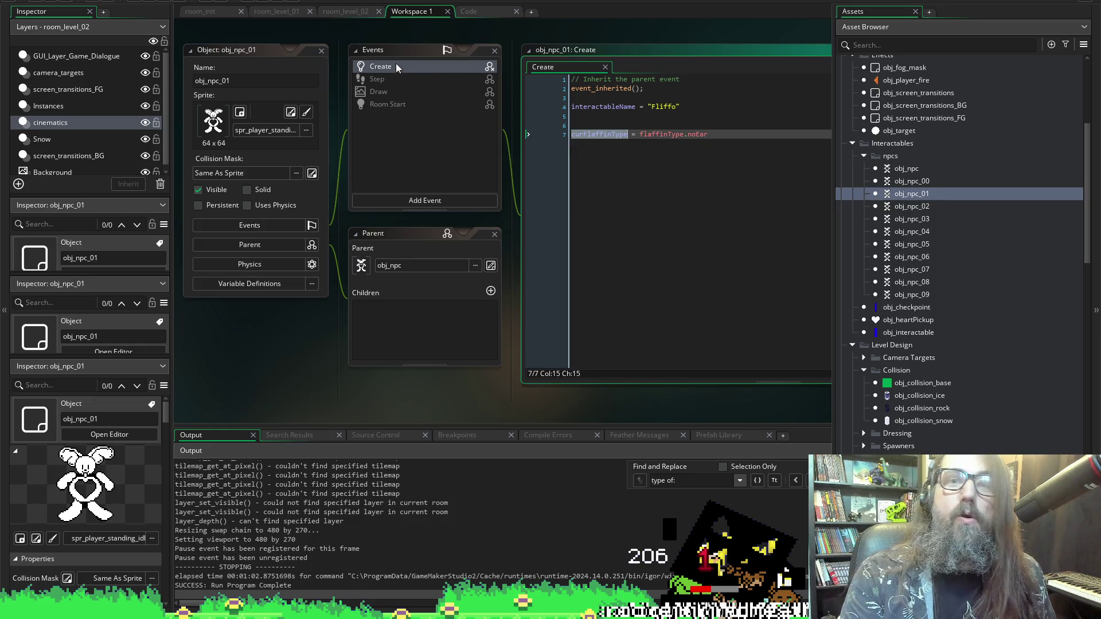
scroll(435, 215, "up", 6)
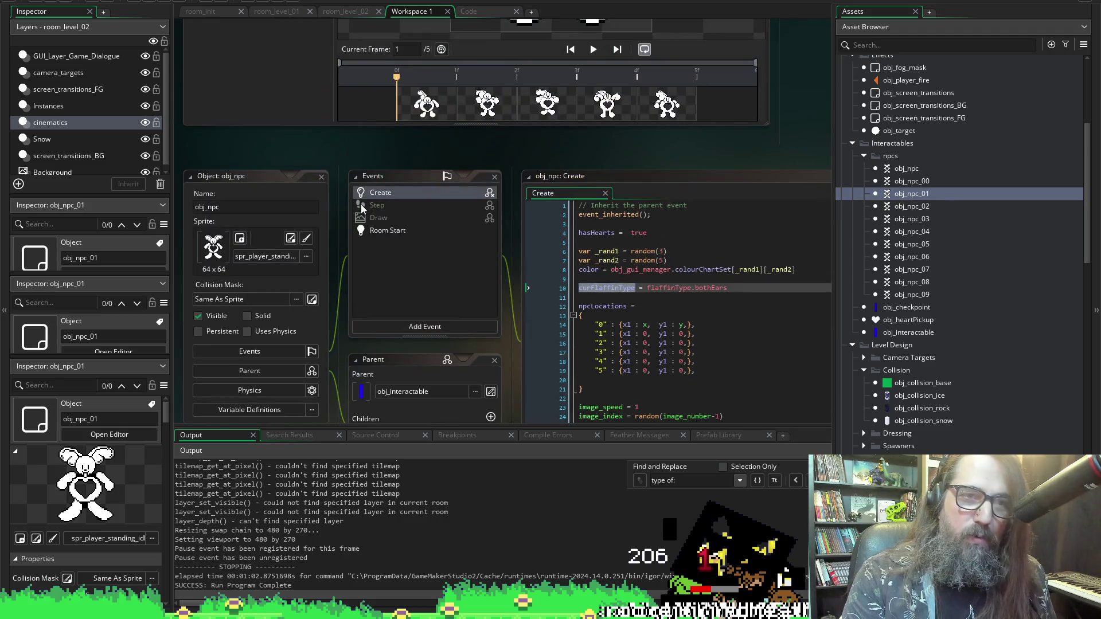
Step: Read through obj_npc's Create code and collapse the update_npc_to_next_vignette function at line 26
left_click(390, 196)
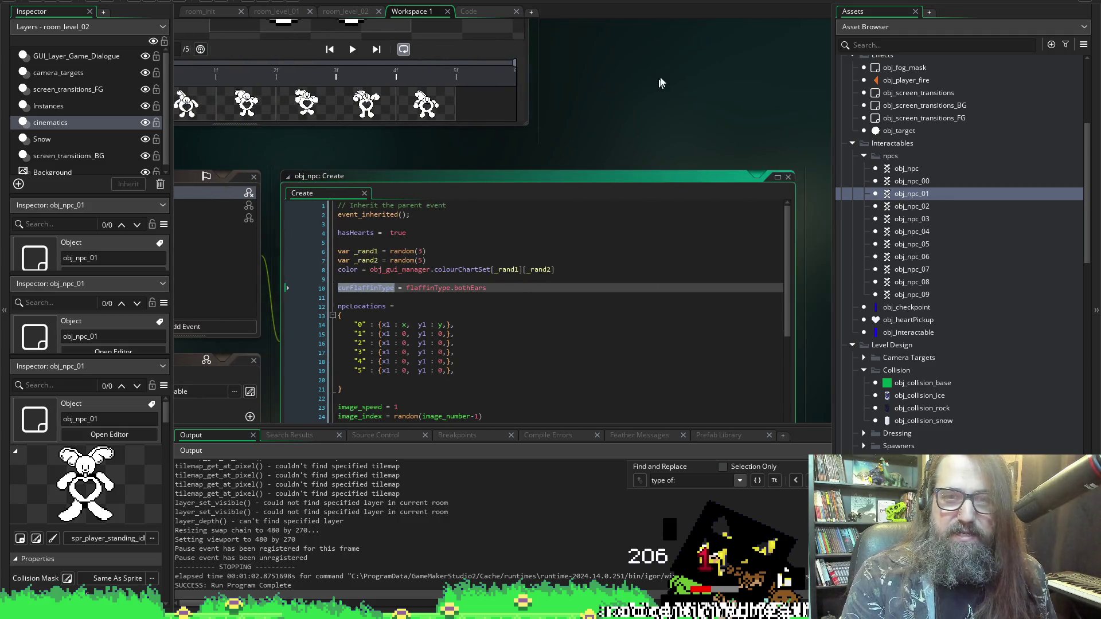
left_click(571, 112)
scroll(510, 161, "down", 6)
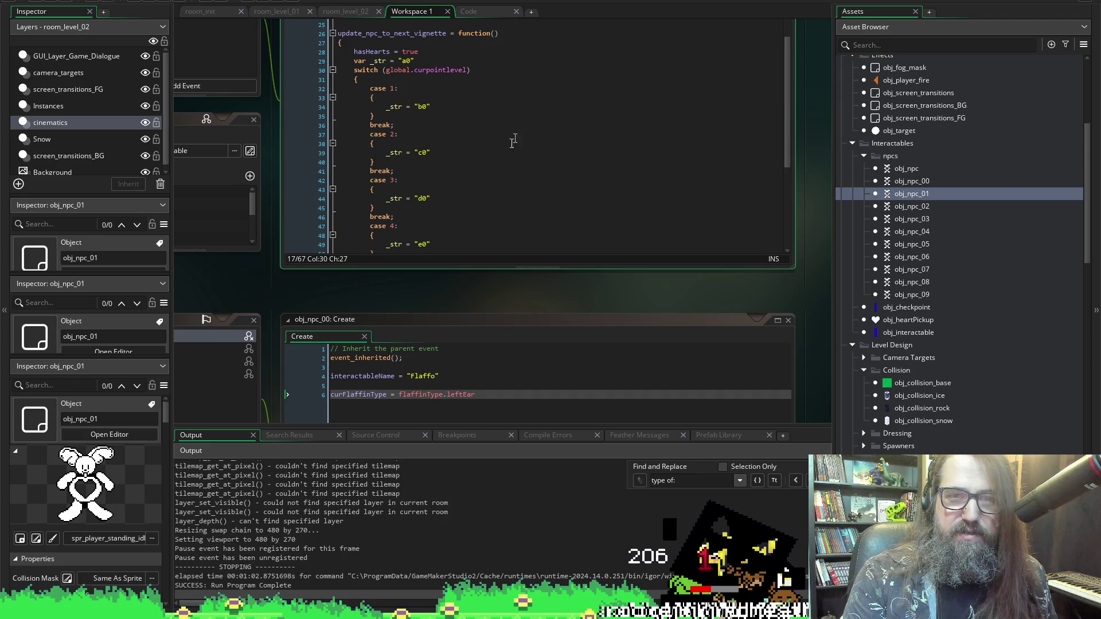
scroll(514, 141, "down", 6)
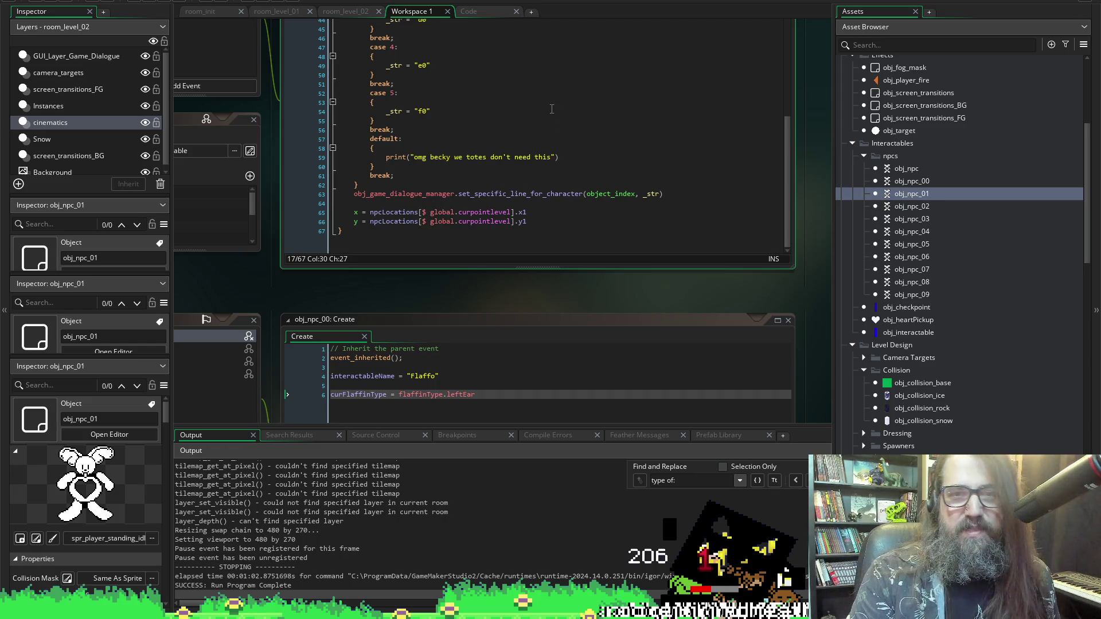
scroll(510, 148, "up", 9)
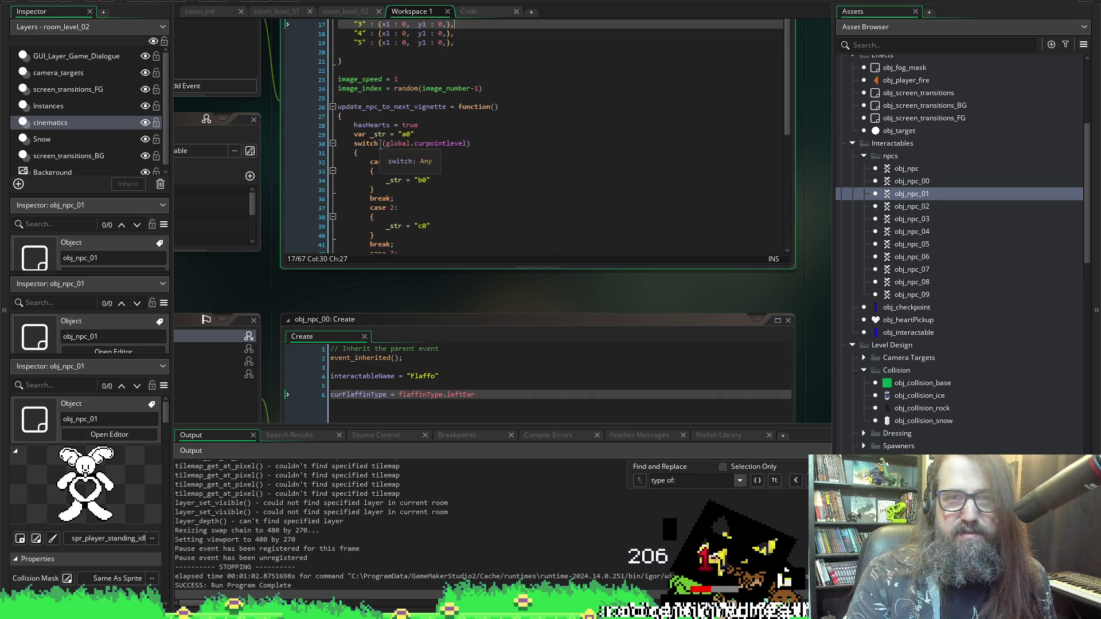
left_click(332, 107)
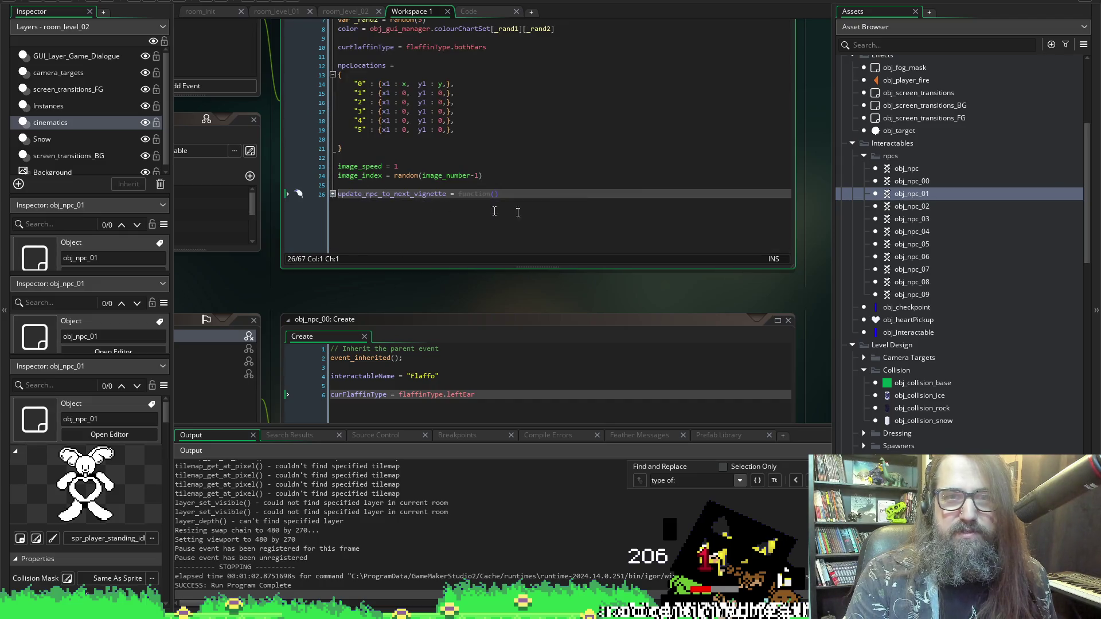
scroll(537, 157, "up", 3)
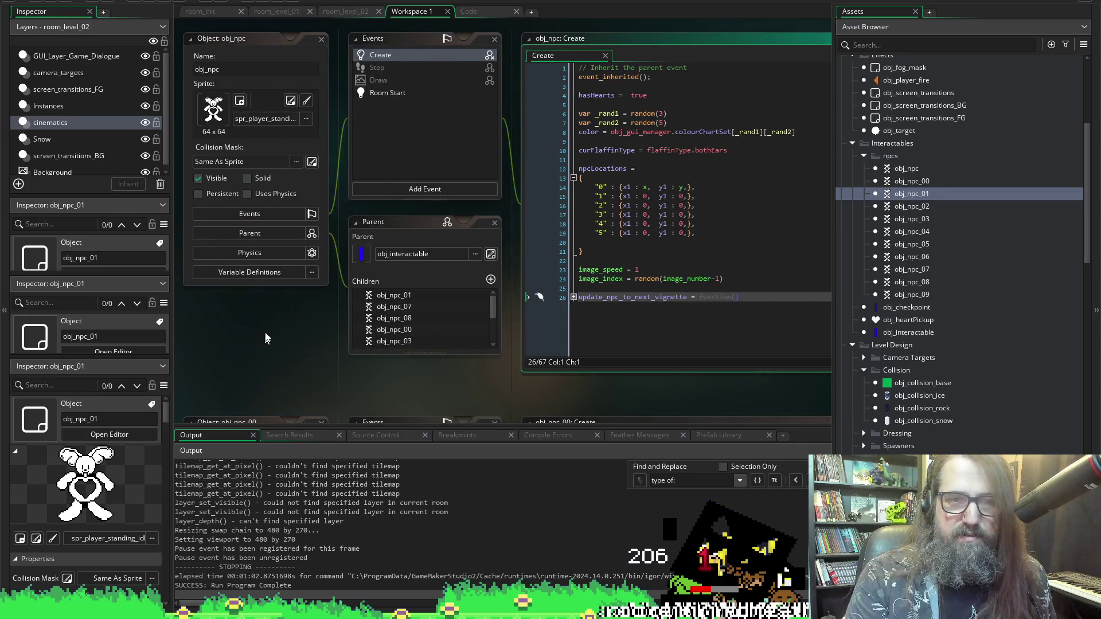
scroll(537, 157, "left", 6)
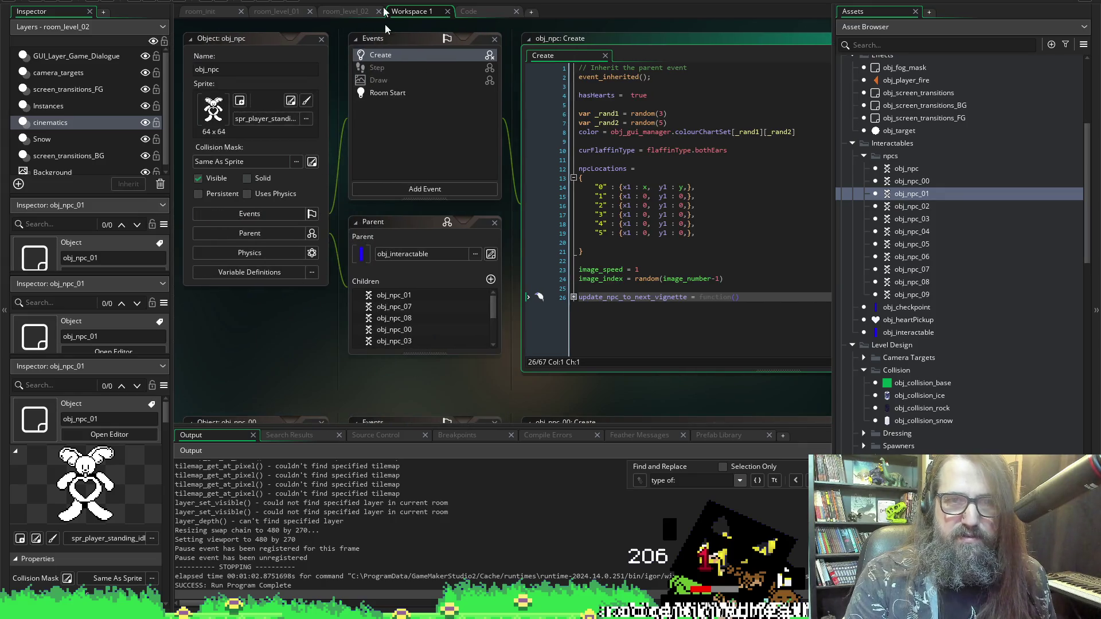
Step: Review obj_npc's Room Start event code, then return to its Create code
left_click(377, 93)
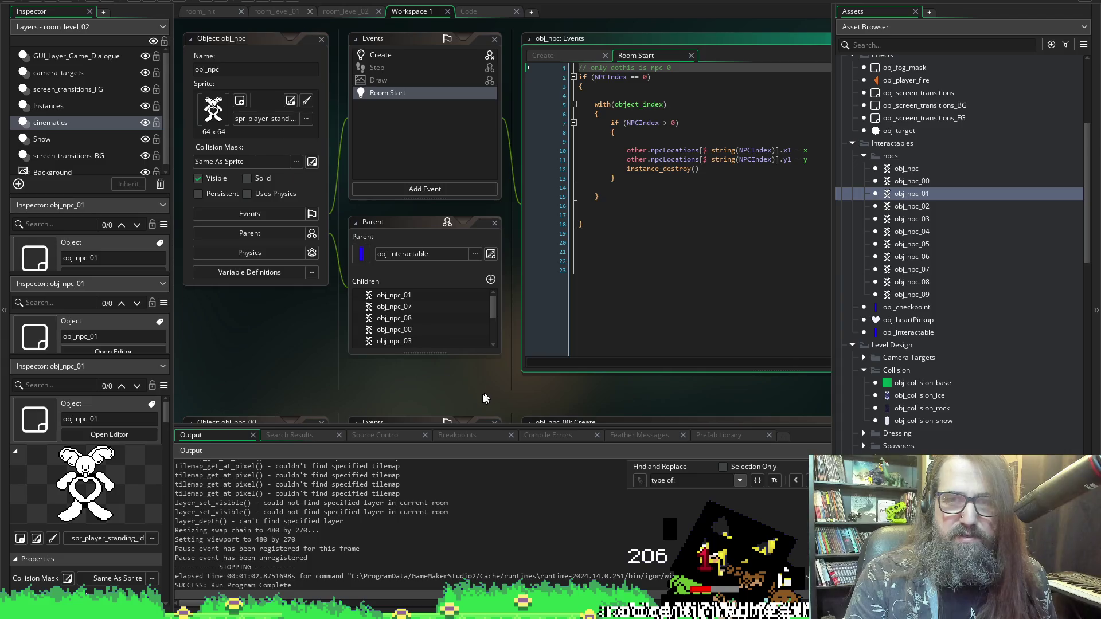
scroll(483, 399, "right", 8)
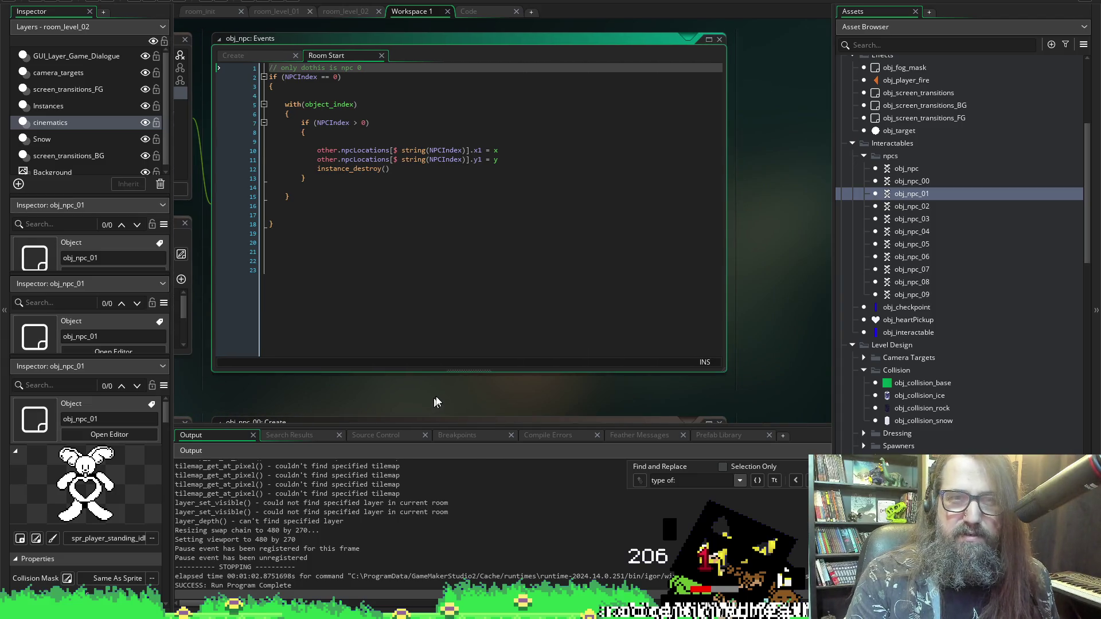
scroll(435, 401, "left", 6)
left_click(327, 56)
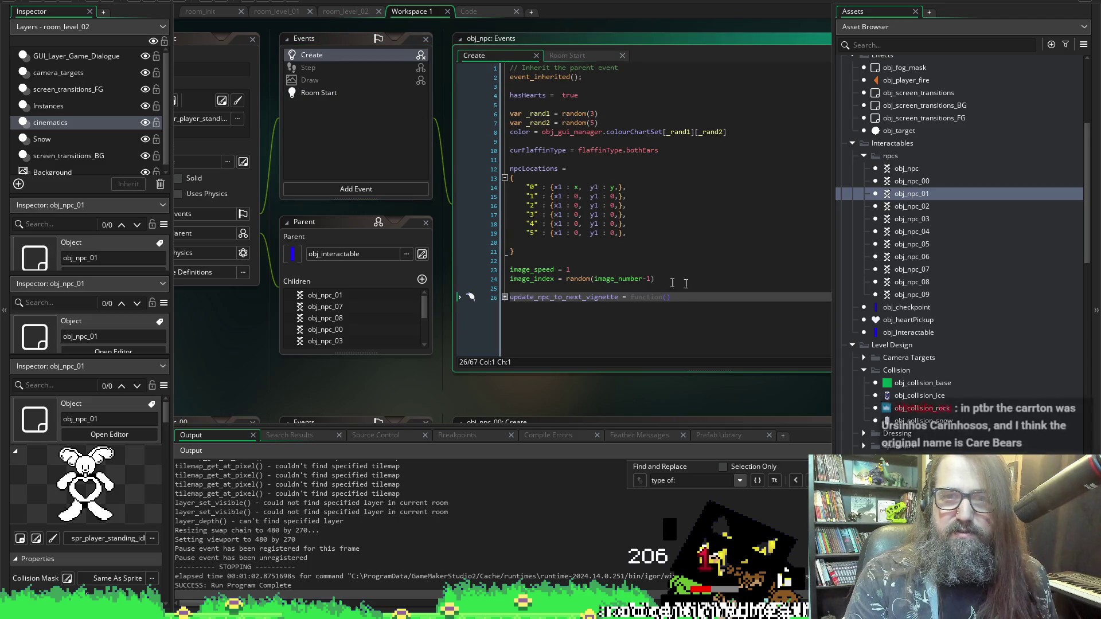
Step: Open obj_npc's Draw event code and place the cursor on line 35 above DRAW HEART
left_click(315, 80)
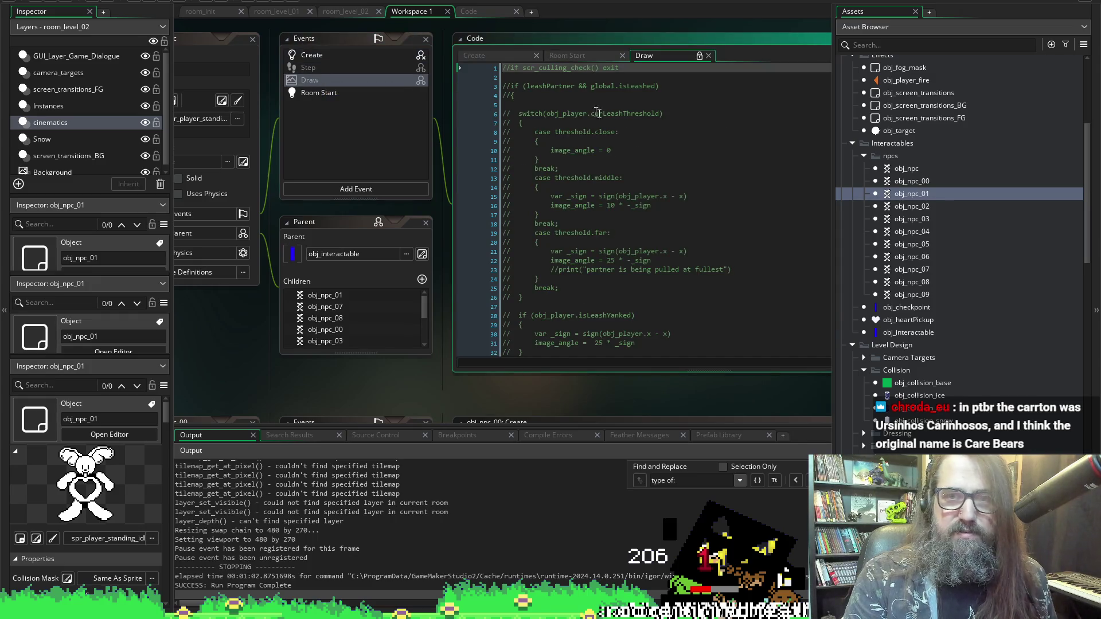
scroll(618, 172, "down", 7)
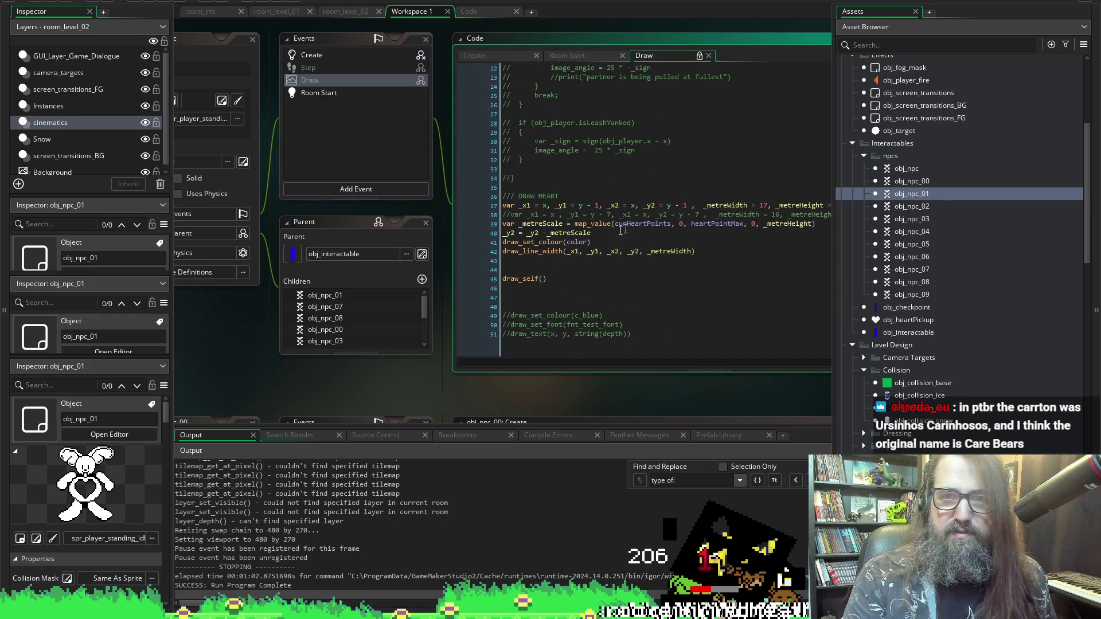
scroll(425, 386, "right", 5)
scroll(425, 387, "left", 8)
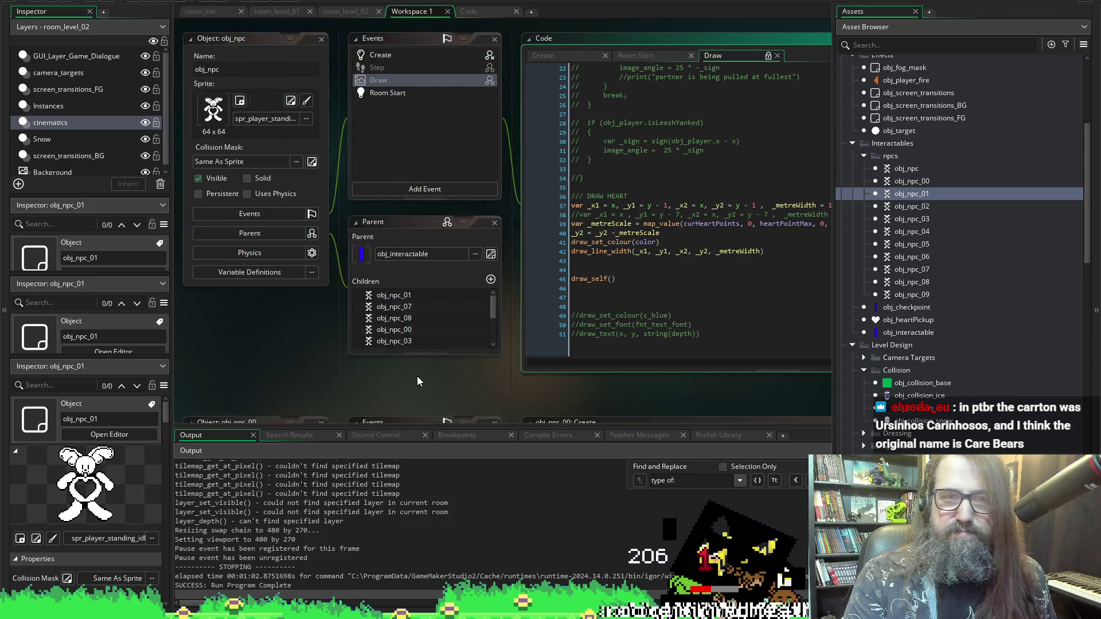
scroll(426, 374, "right", 5)
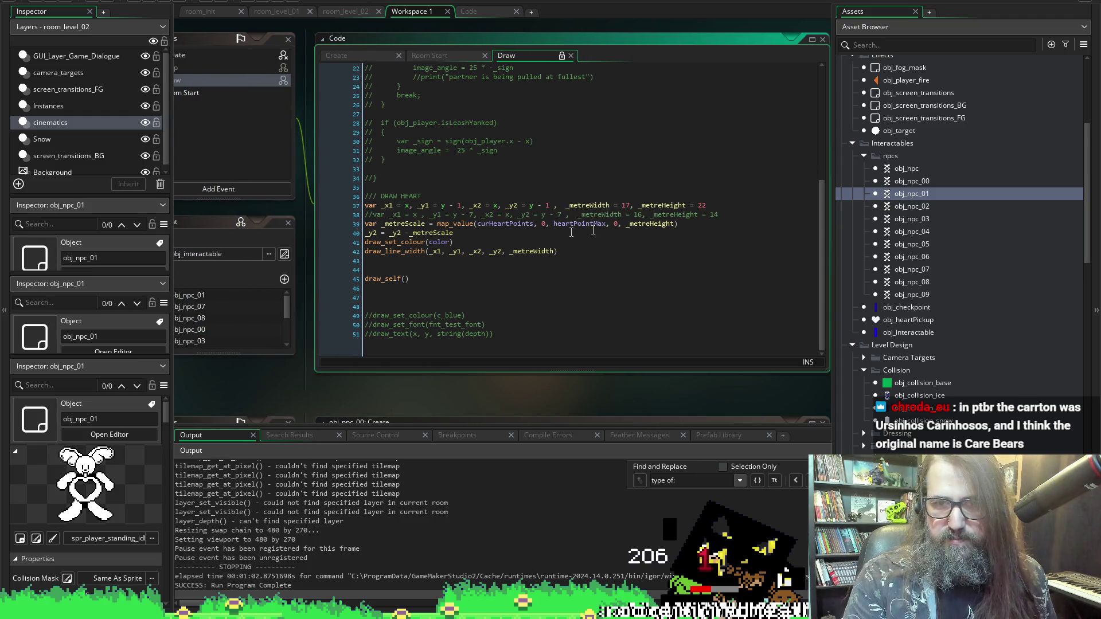
scroll(517, 195, "up", 5)
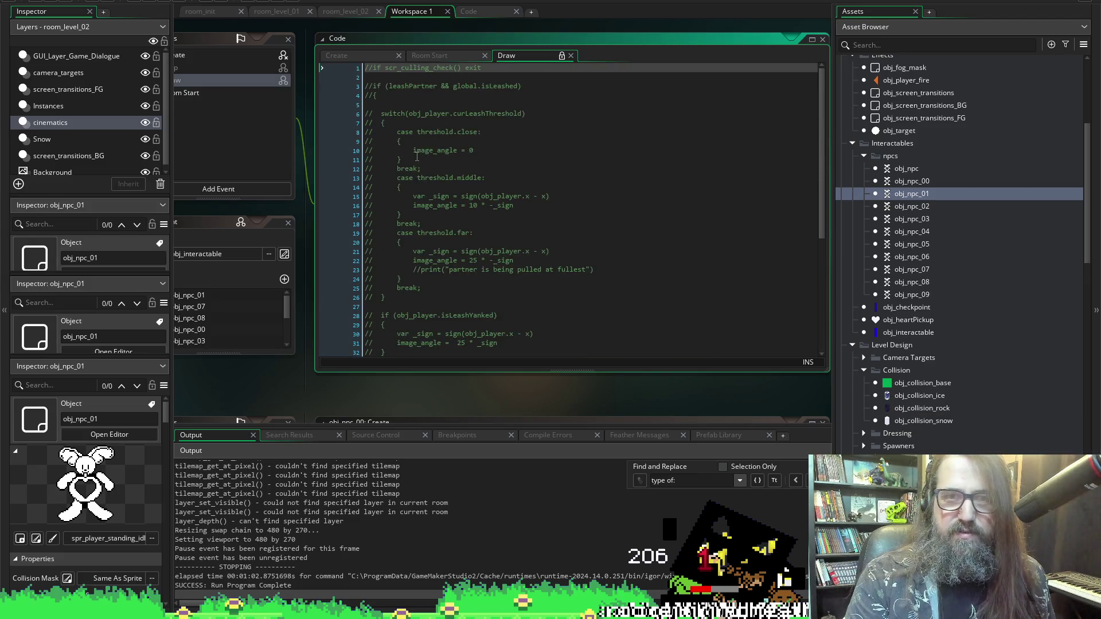
scroll(416, 155, "down", 5)
left_click(405, 188)
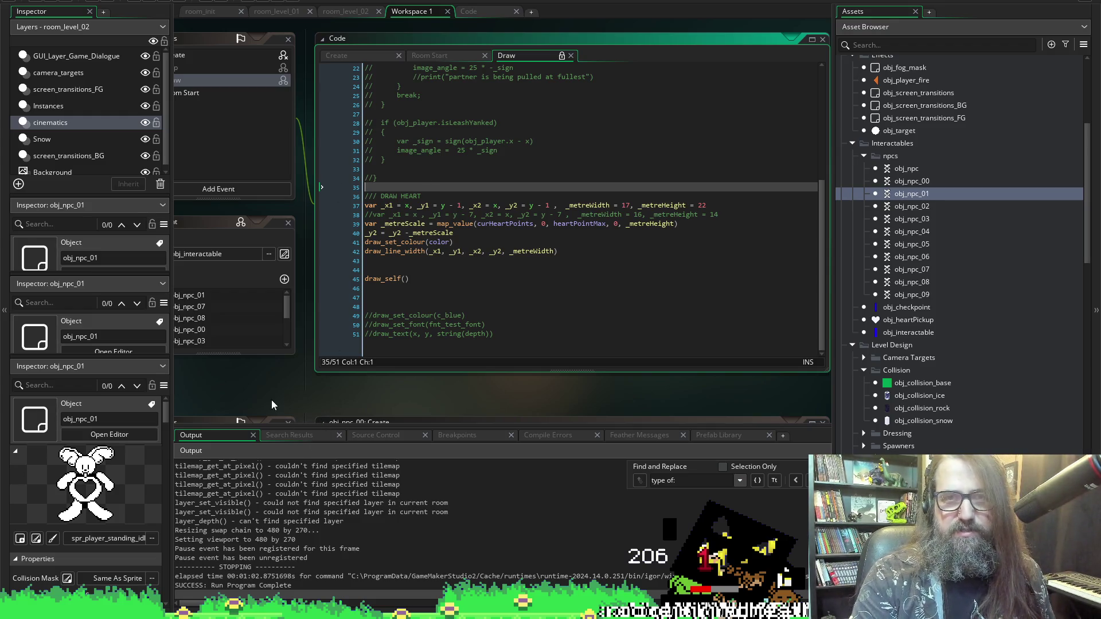
scroll(273, 402, "left", 5)
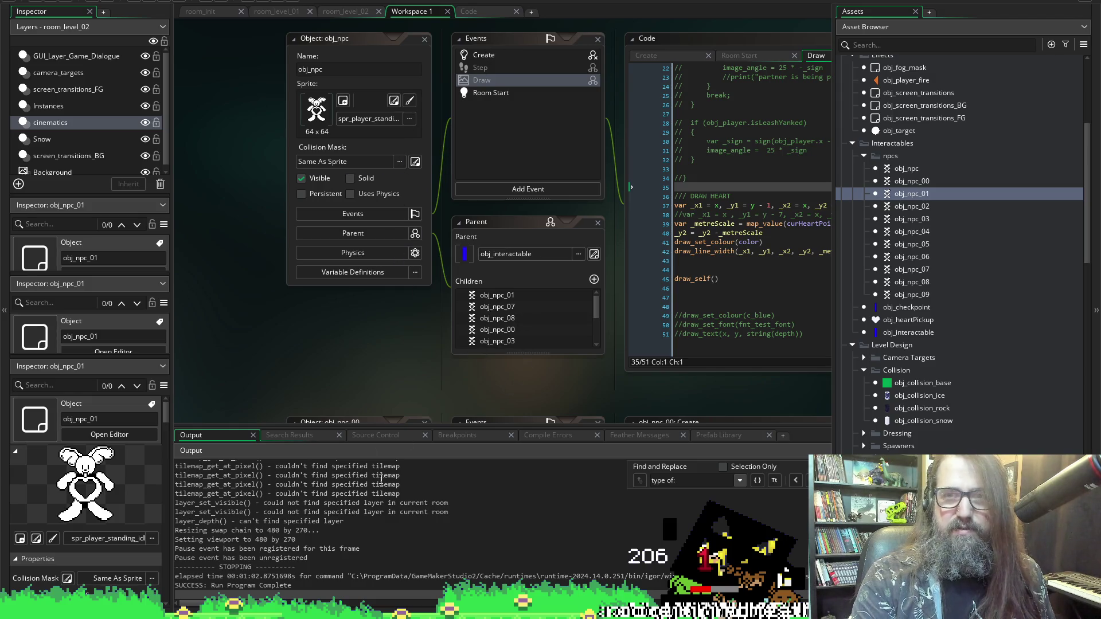
Step: Make the Draw event inherit the parent's Draw code and add blank lines below the comment
right_click(480, 82)
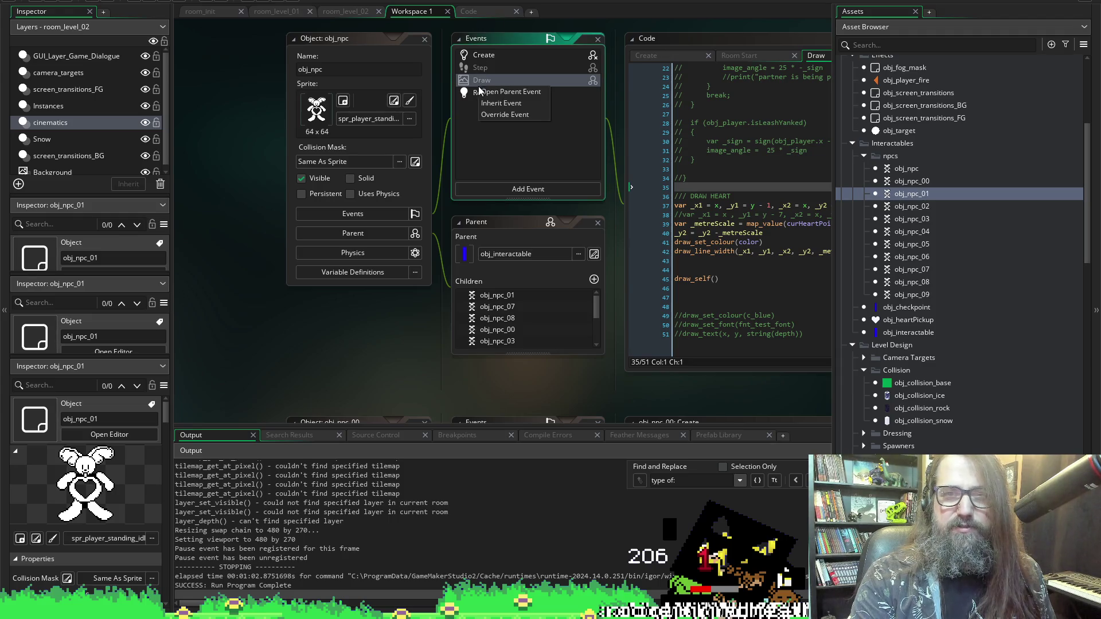
left_click(515, 104)
left_click(801, 67)
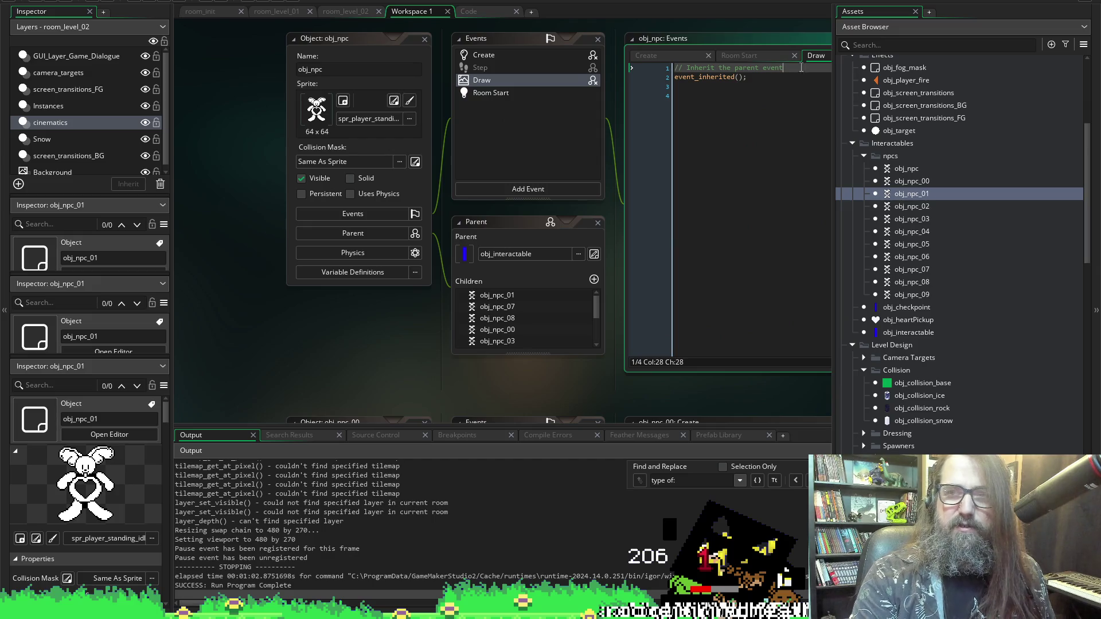
key("Return")
key("Return")
key("Up")
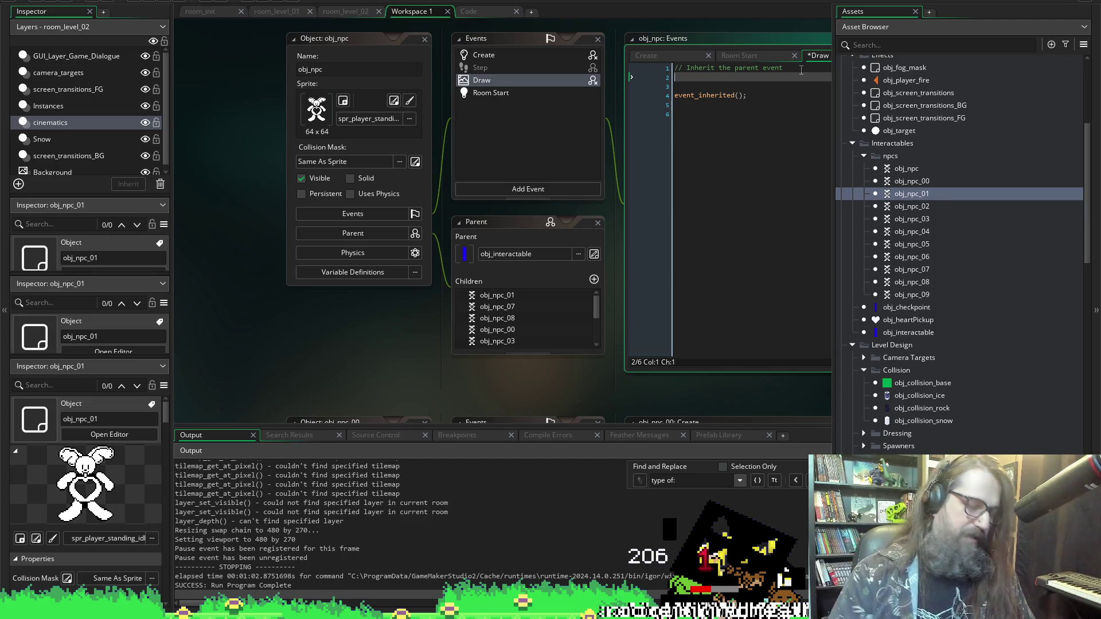
Step: Add sprite_index = scr_get_flaffin_sprite_from_type(spr_player_standing_idle, curFlaffinType) and save the code
type("sprite_")
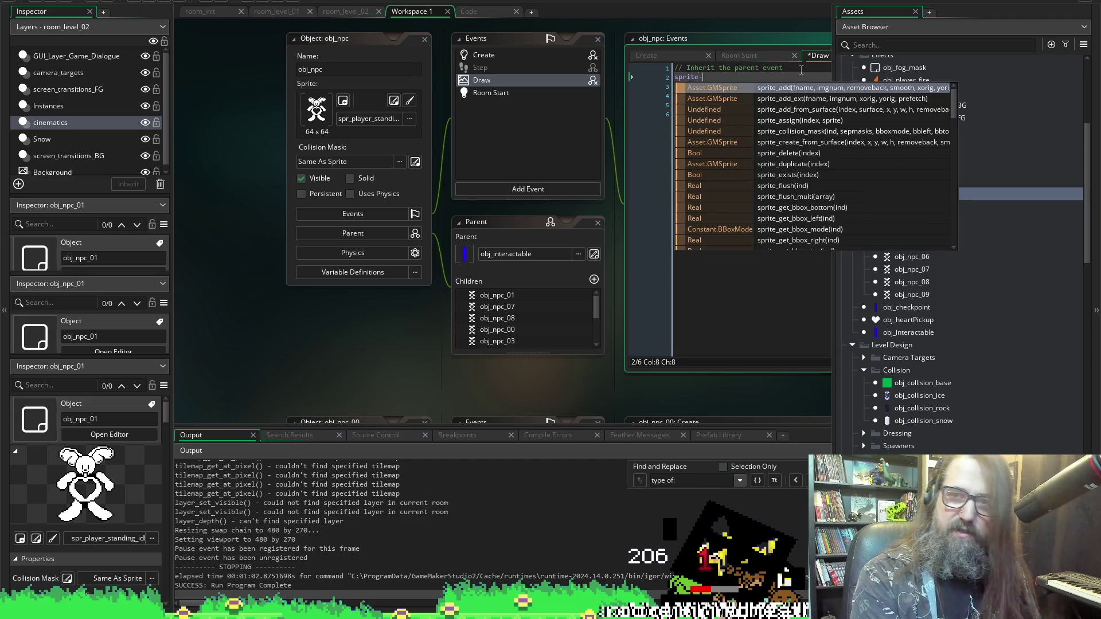
key("BackSpace")
key("BackSpace")
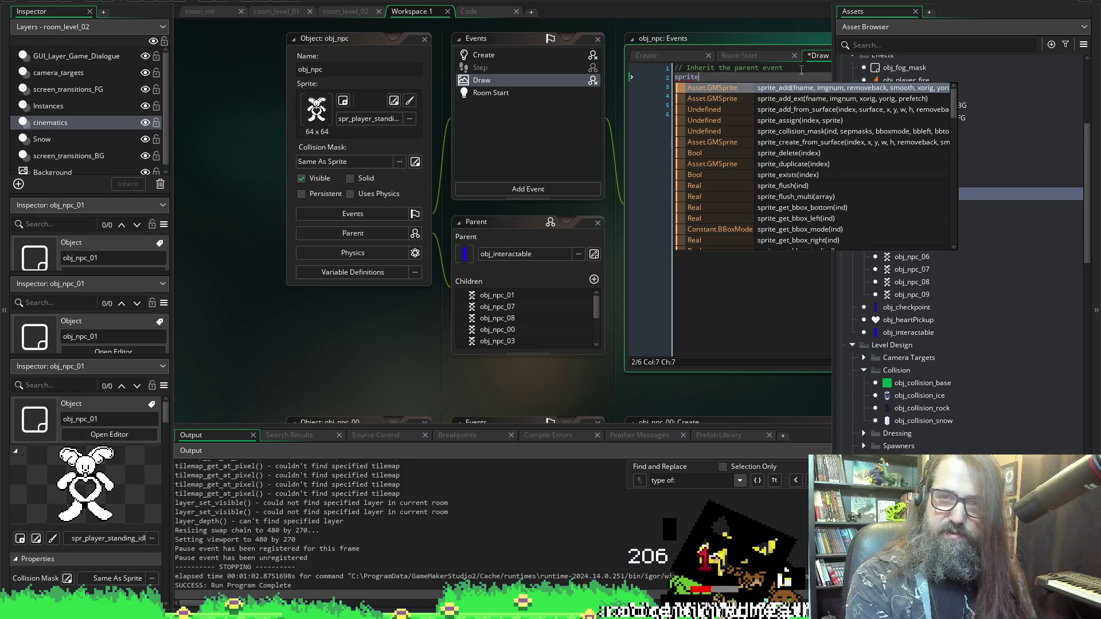
type("_index = ")
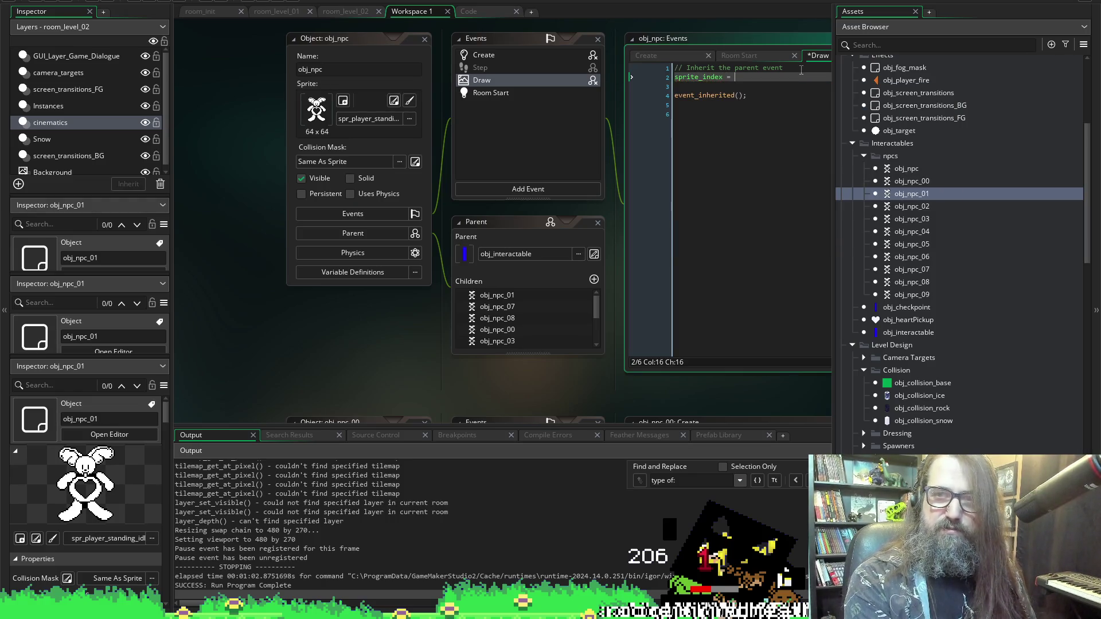
type("scr_")
key("Return")
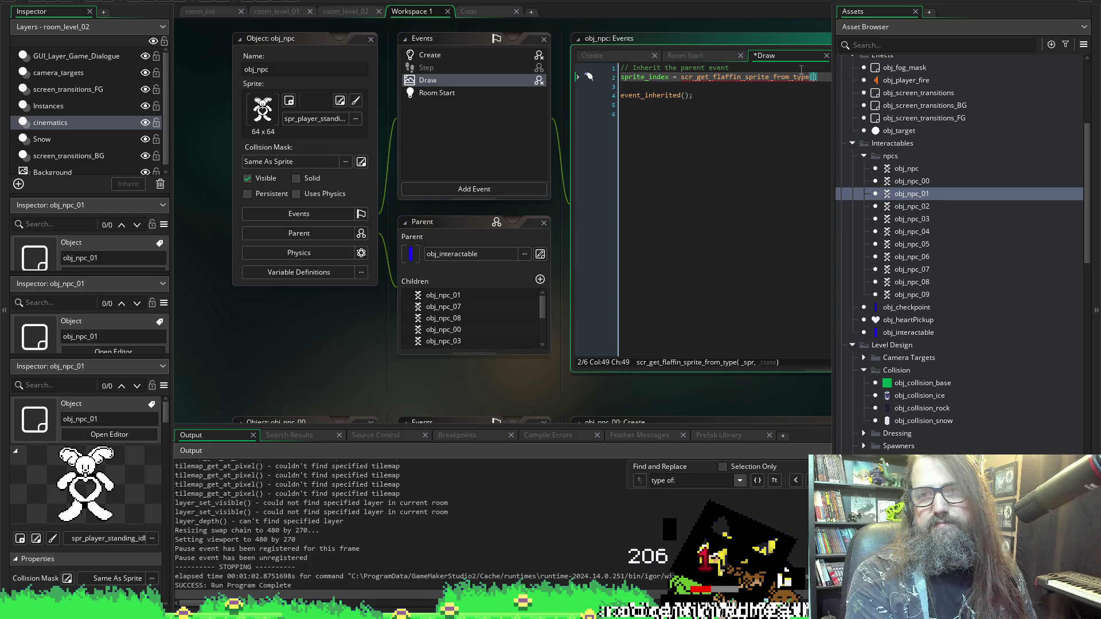
type("sprite_index-")
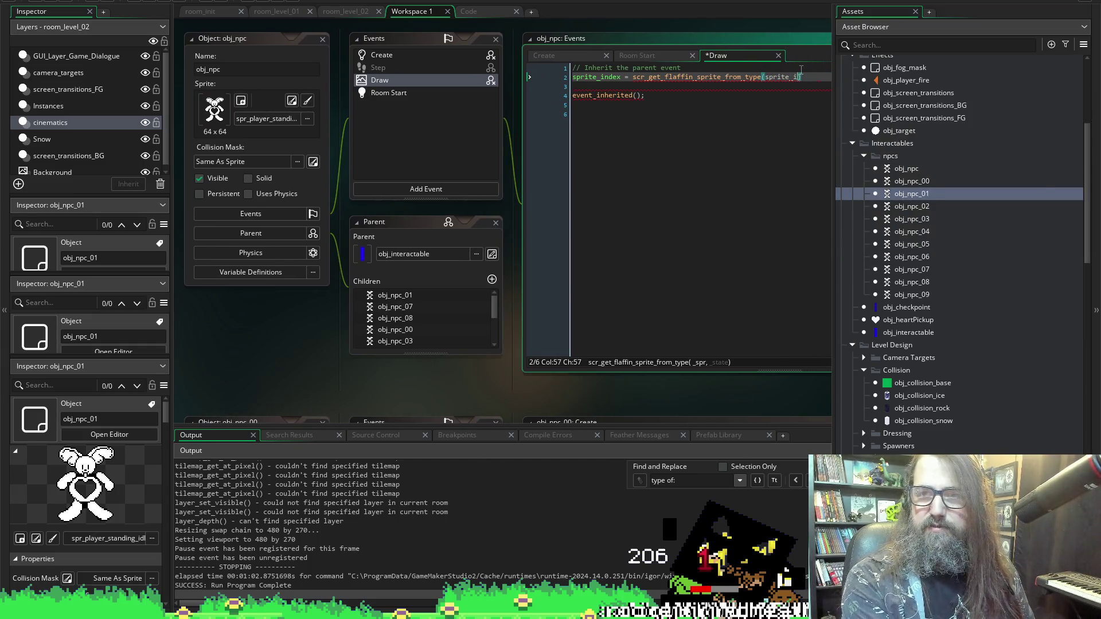
key("BackSpace")
key("BackSpace")
key("BackSpace")
type("_")
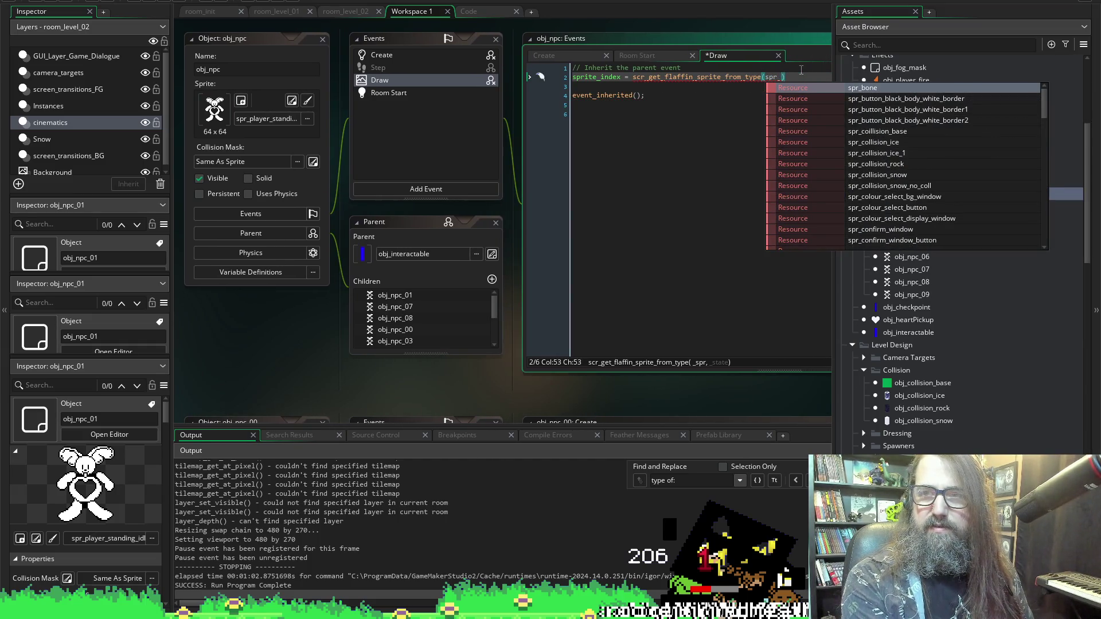
type("player_")
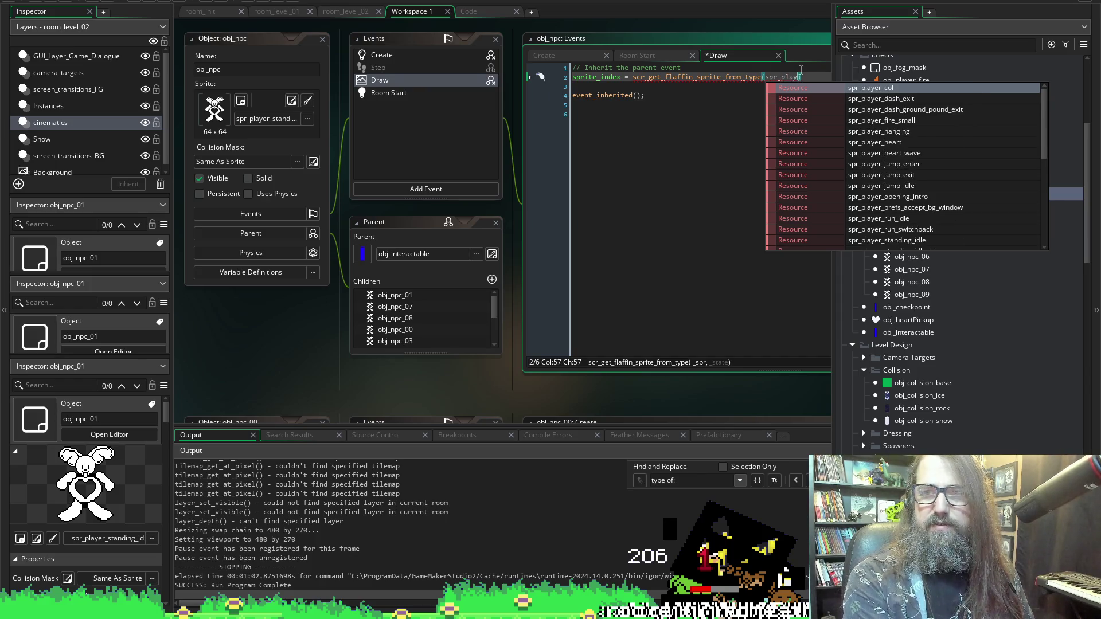
type("statn")
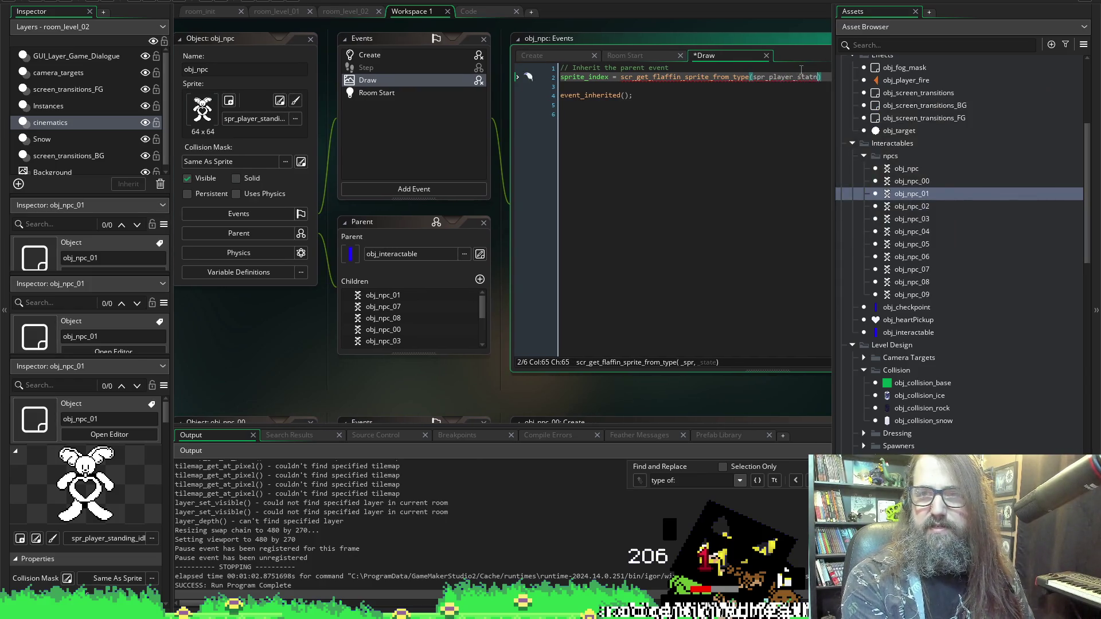
key("Return")
type(", curFlaffinType")
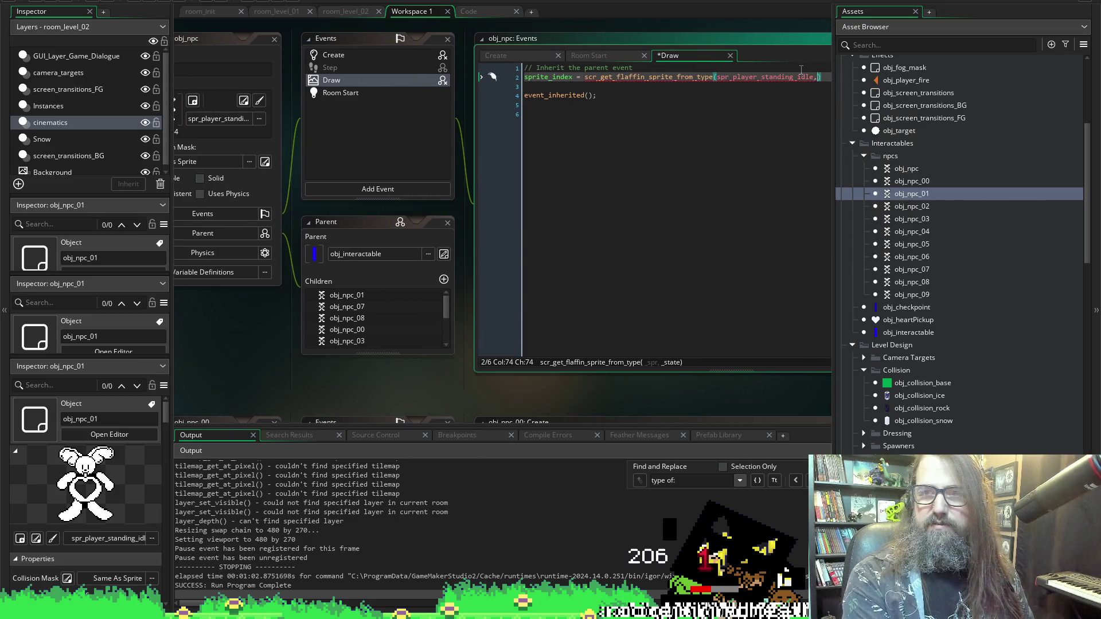
key("ctrl+s")
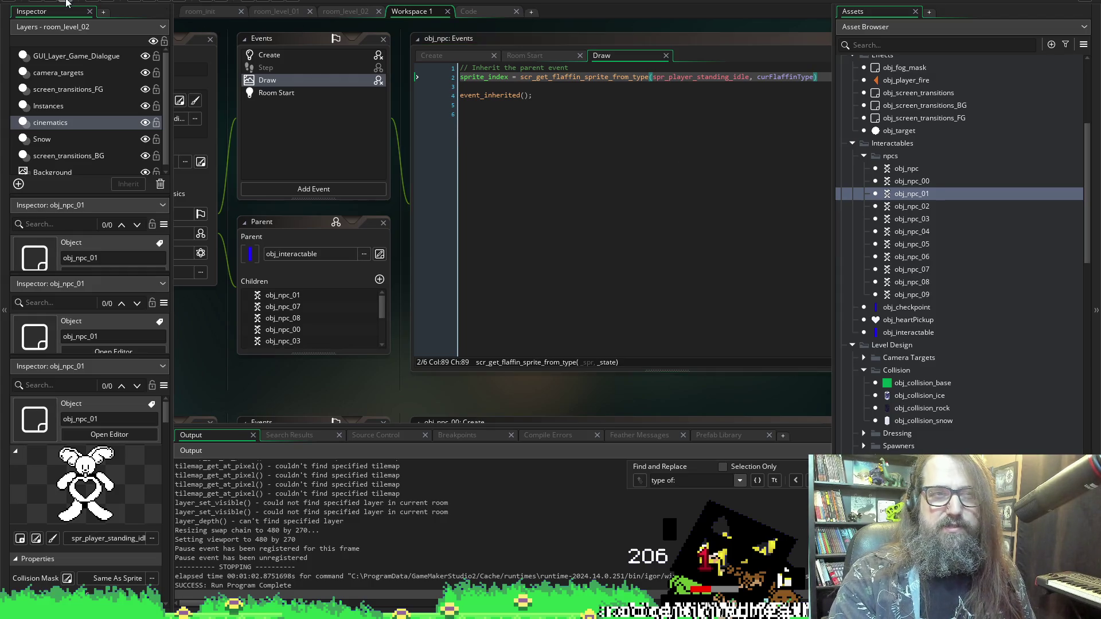
Step: Run the game and choose Continue to load the saved game into the bunny level
left_click(145, 1)
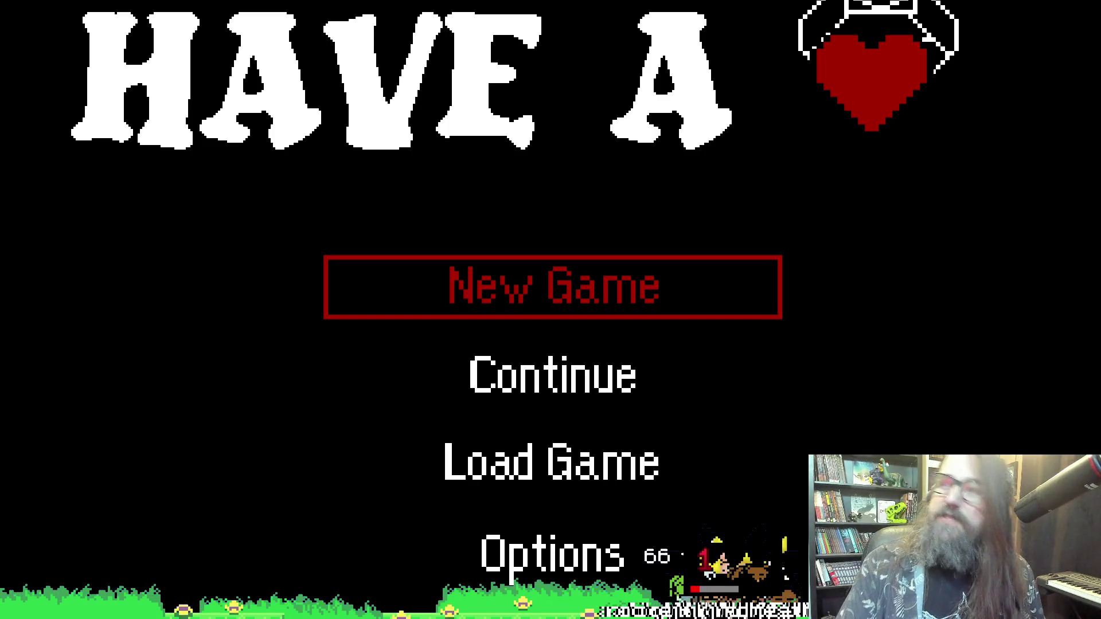
key("Down")
key("Return")
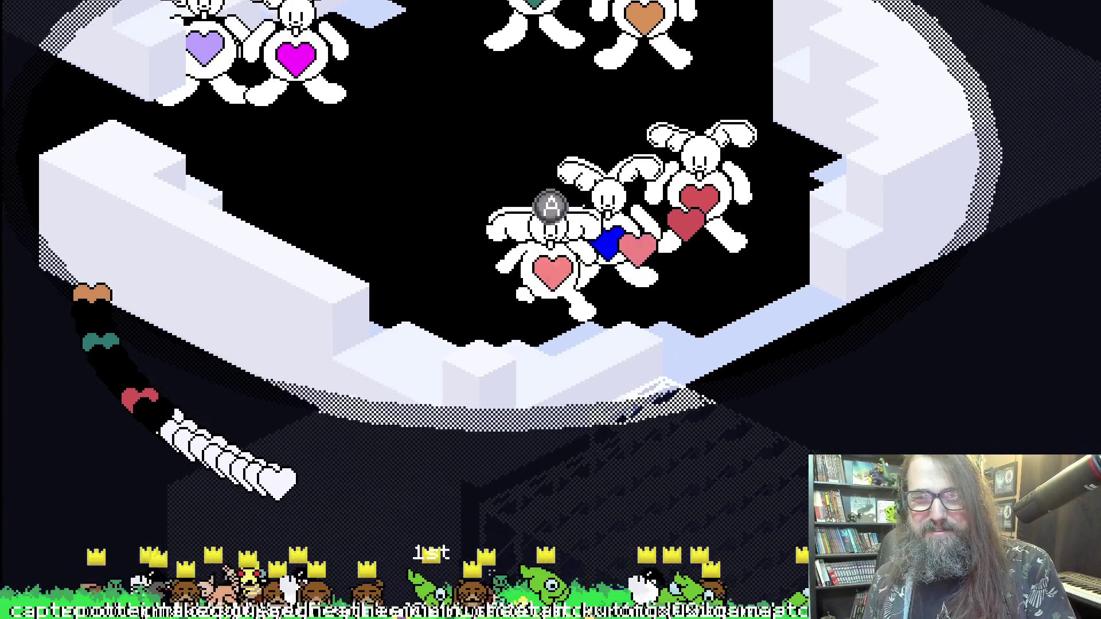
Step: Step through Fliffy's and Flommi's dialogue about missing ears, then exit fullscreen with F11
key("a")
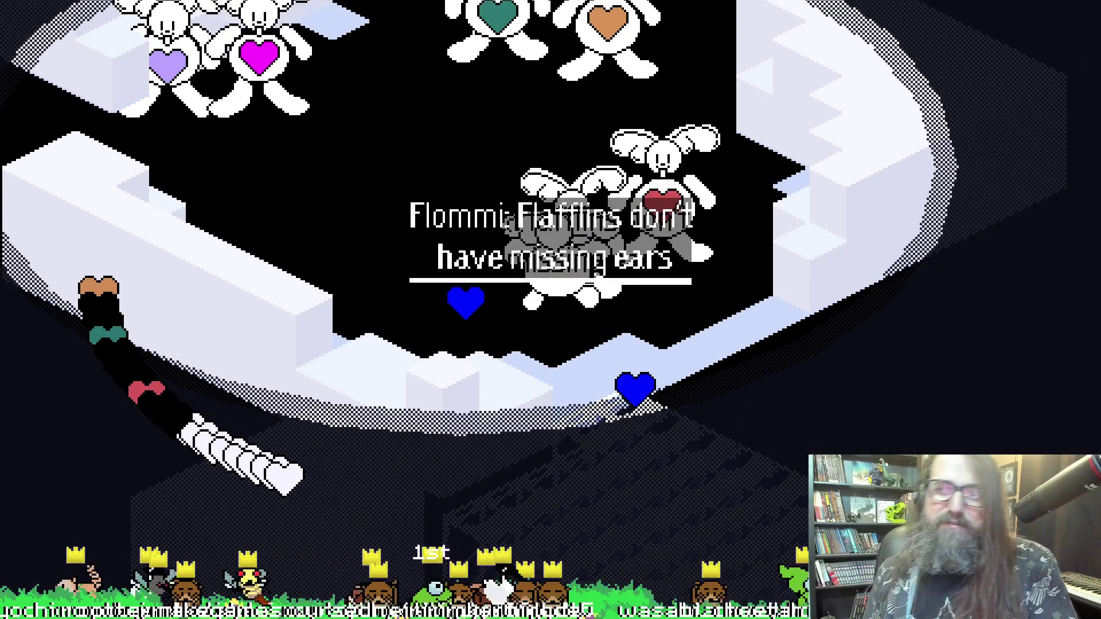
key("a")
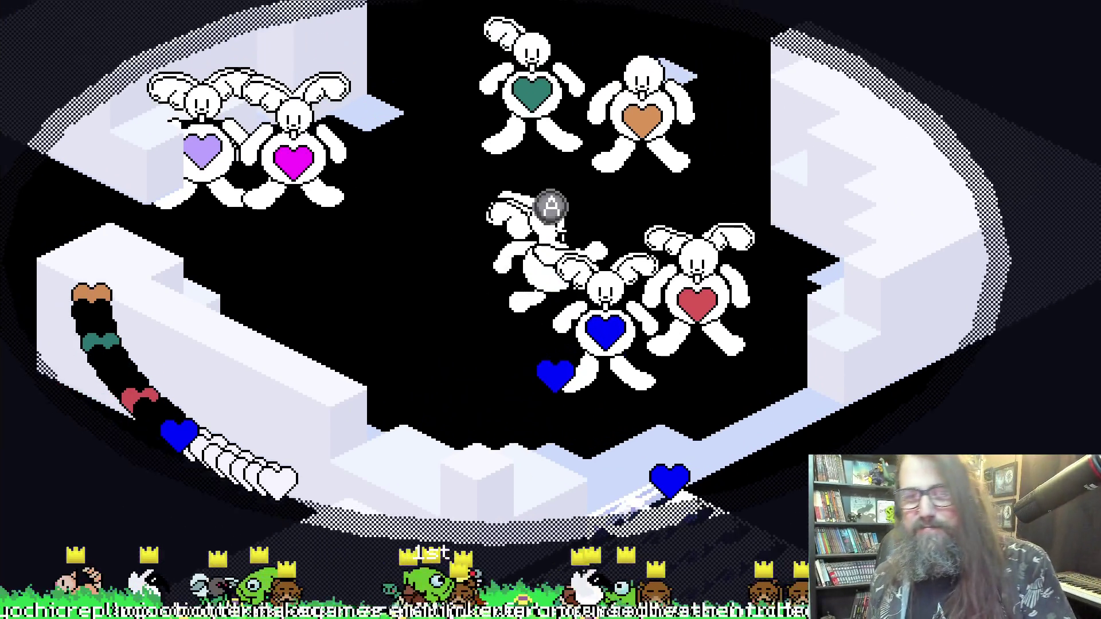
key("a")
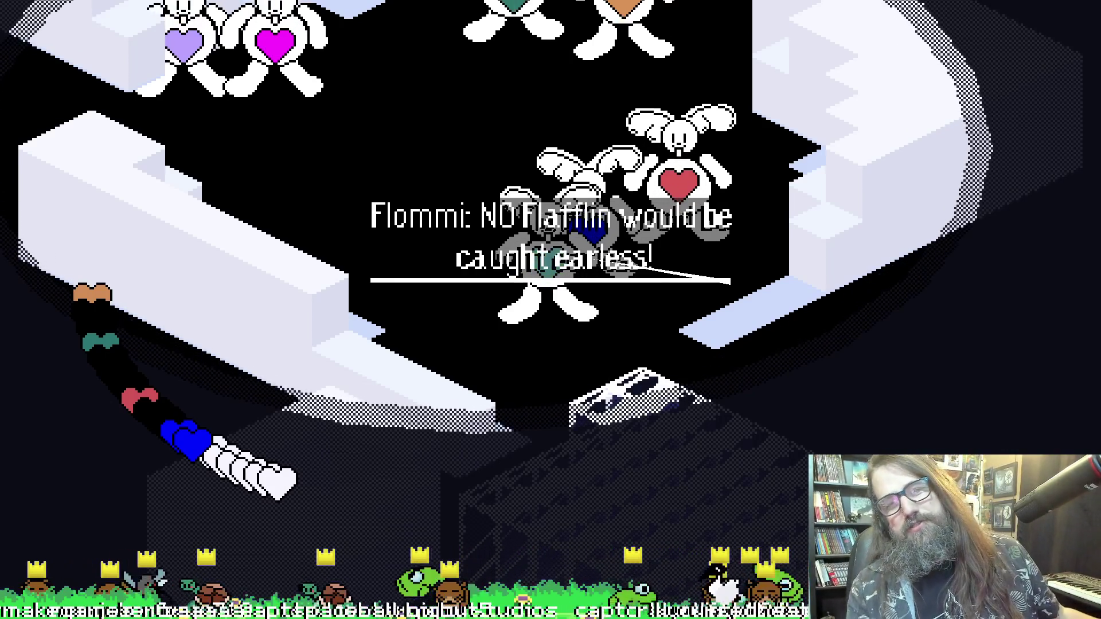
key("z")
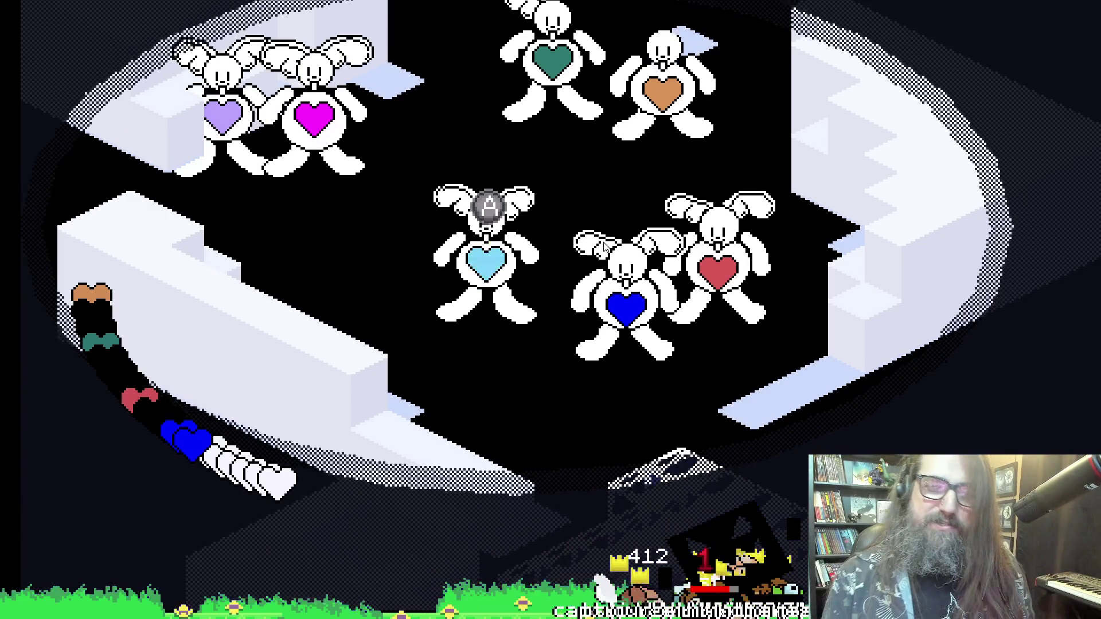
key("a")
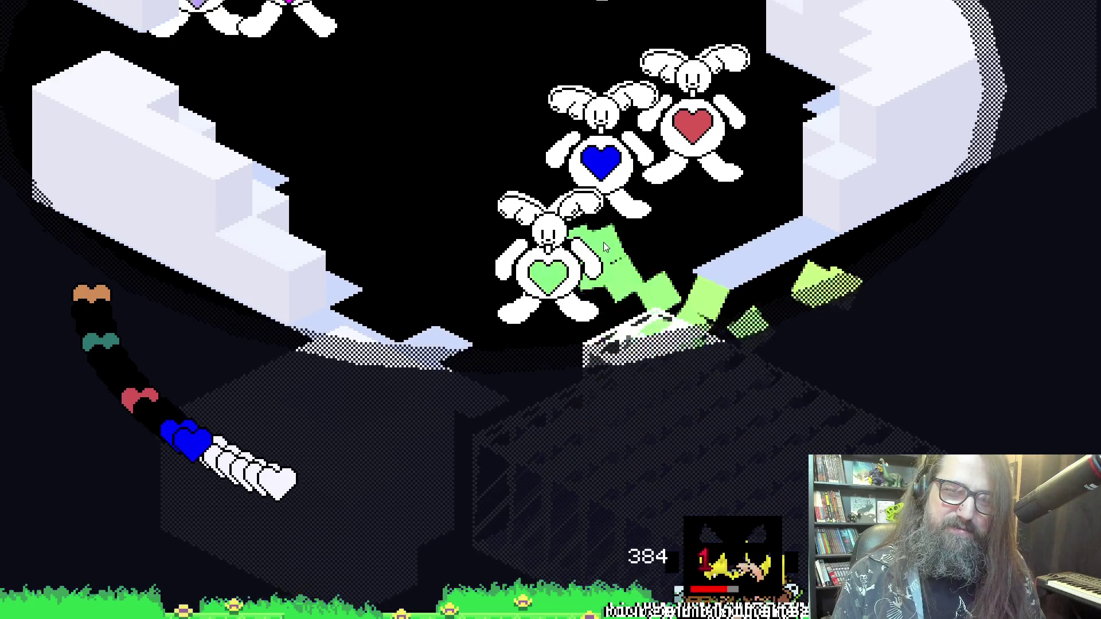
key("F11")
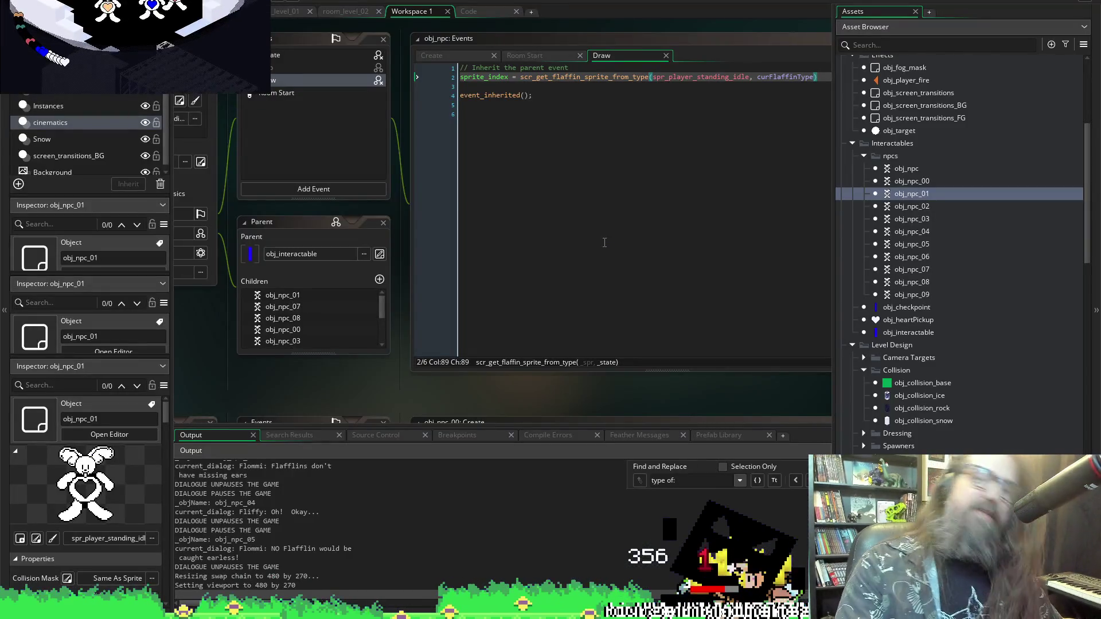
Step: Switch back to the IDE and answer the running-project prompt, leaving the game window behind
key("alt+Tab")
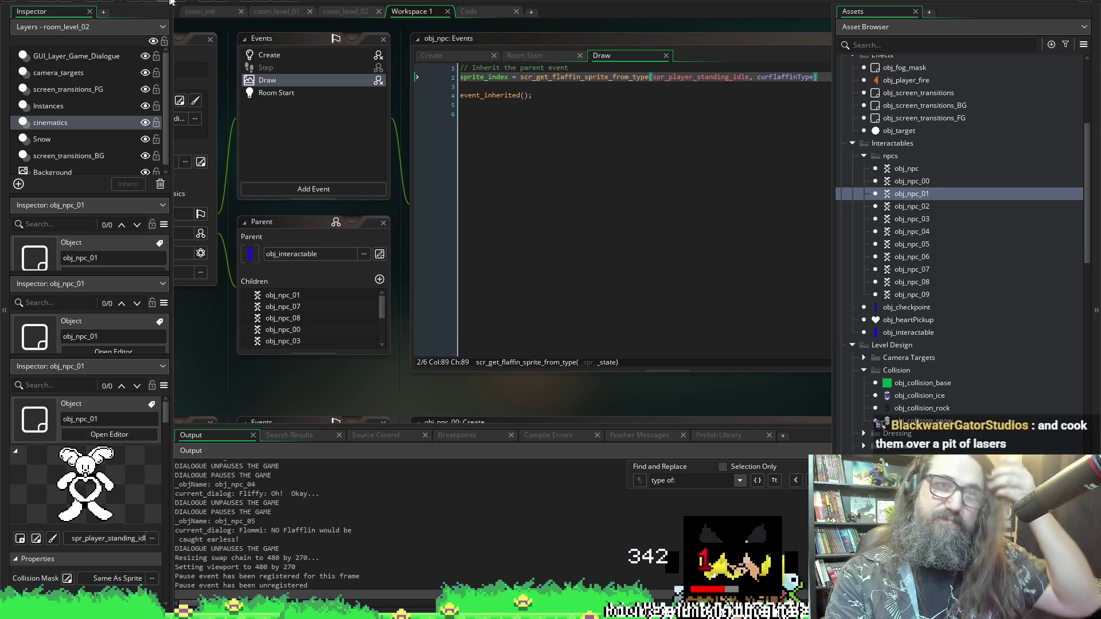
left_click(170, 2)
left_click(620, 311)
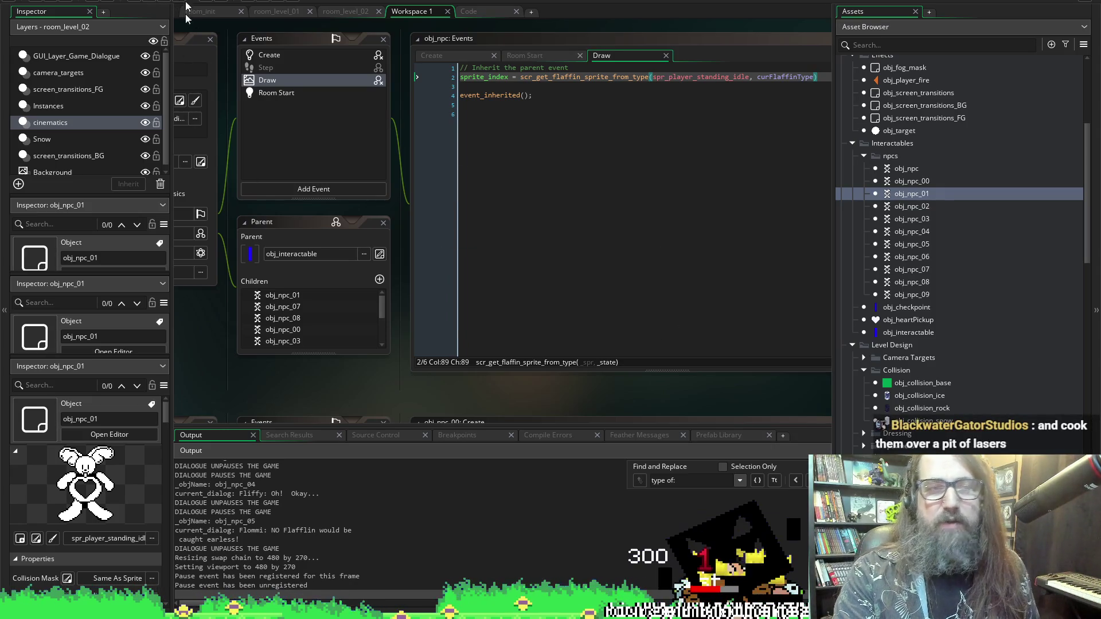